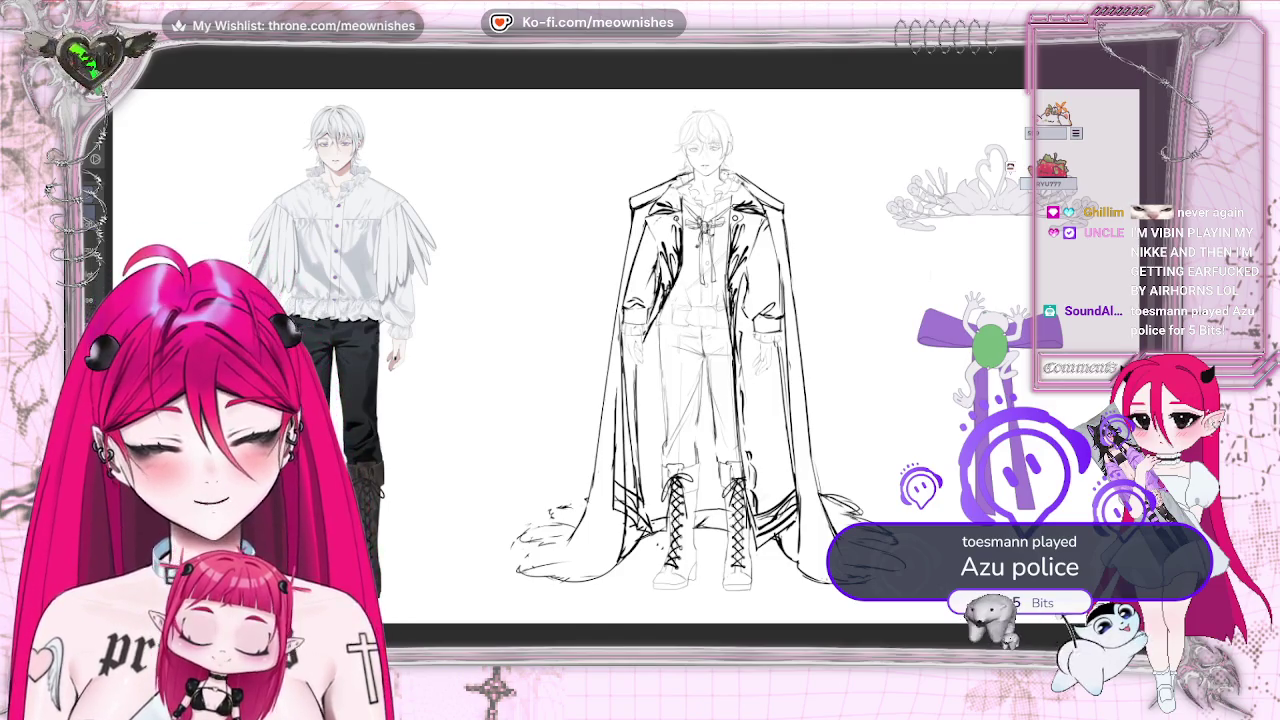
- Scroll the canvas view leftward to bring the face and ruffled collar into view
scroll(640, 350, "left", 3)
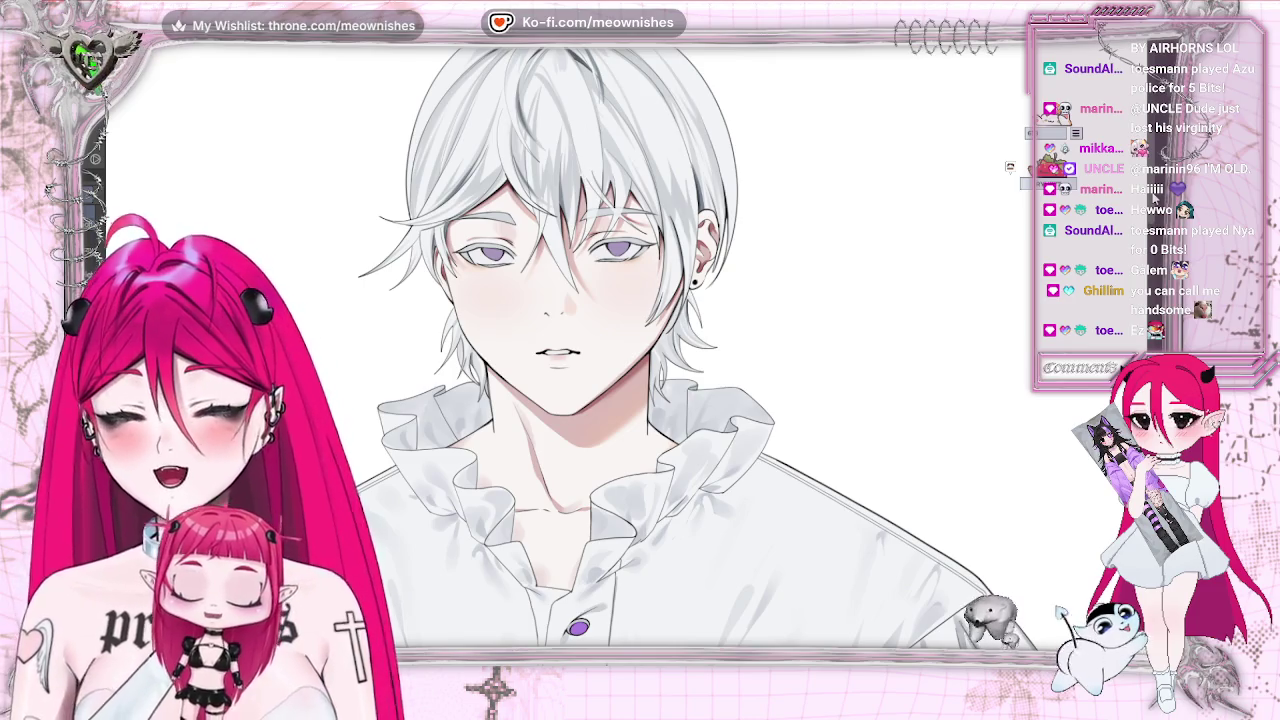
- Nudge the view right and zoom in until the violet eyes and mouth fill the canvas
left_click_drag(590, 636, 617, 636)
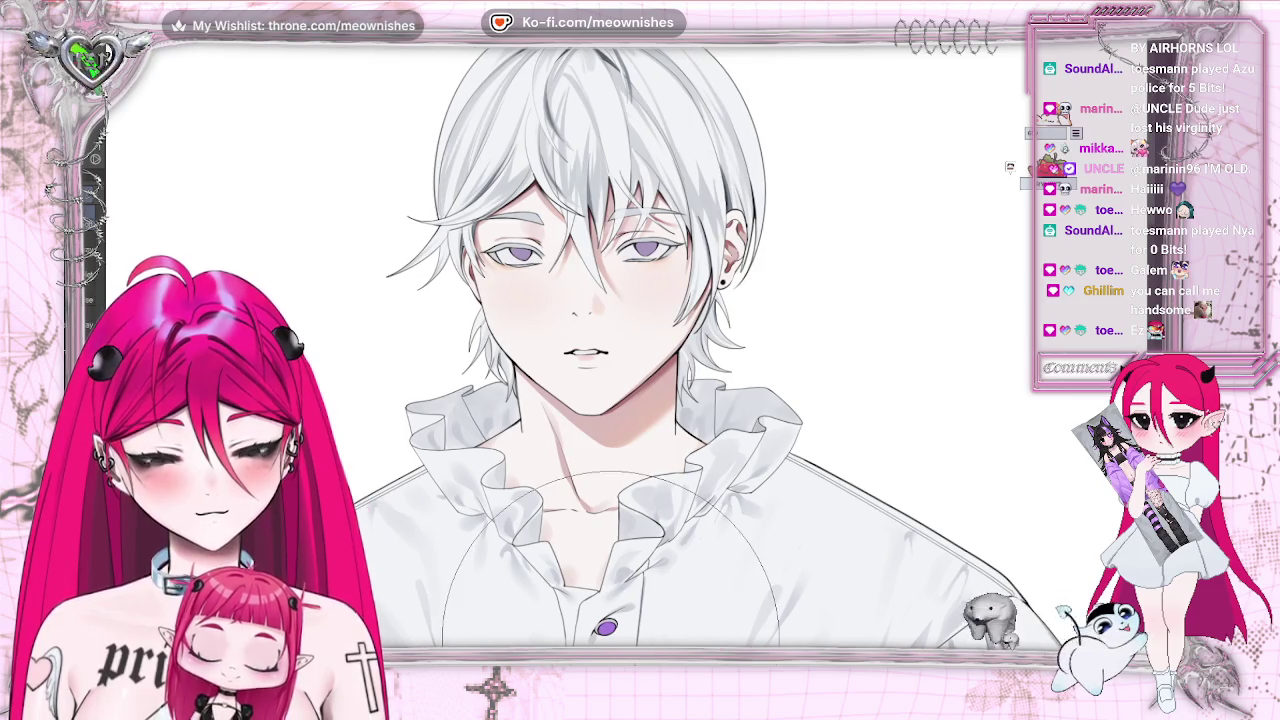
scroll(625, 365, "up", 2)
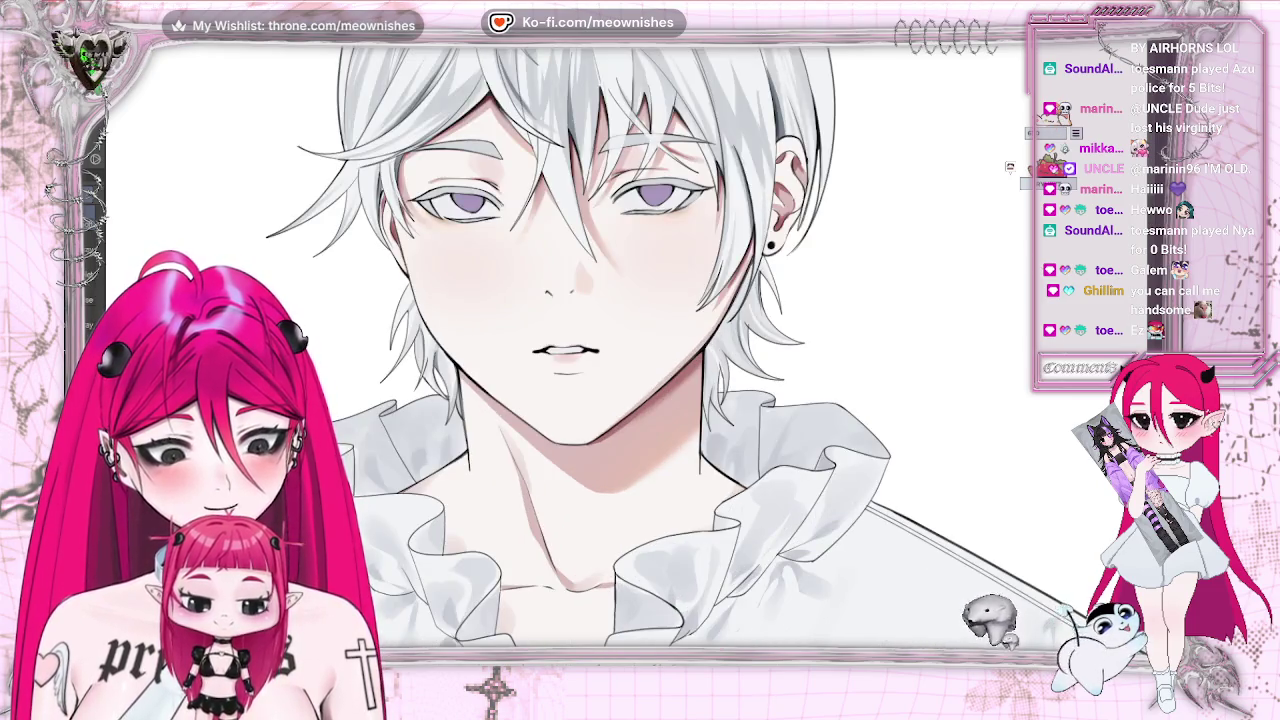
scroll(620, 360, "up", 2)
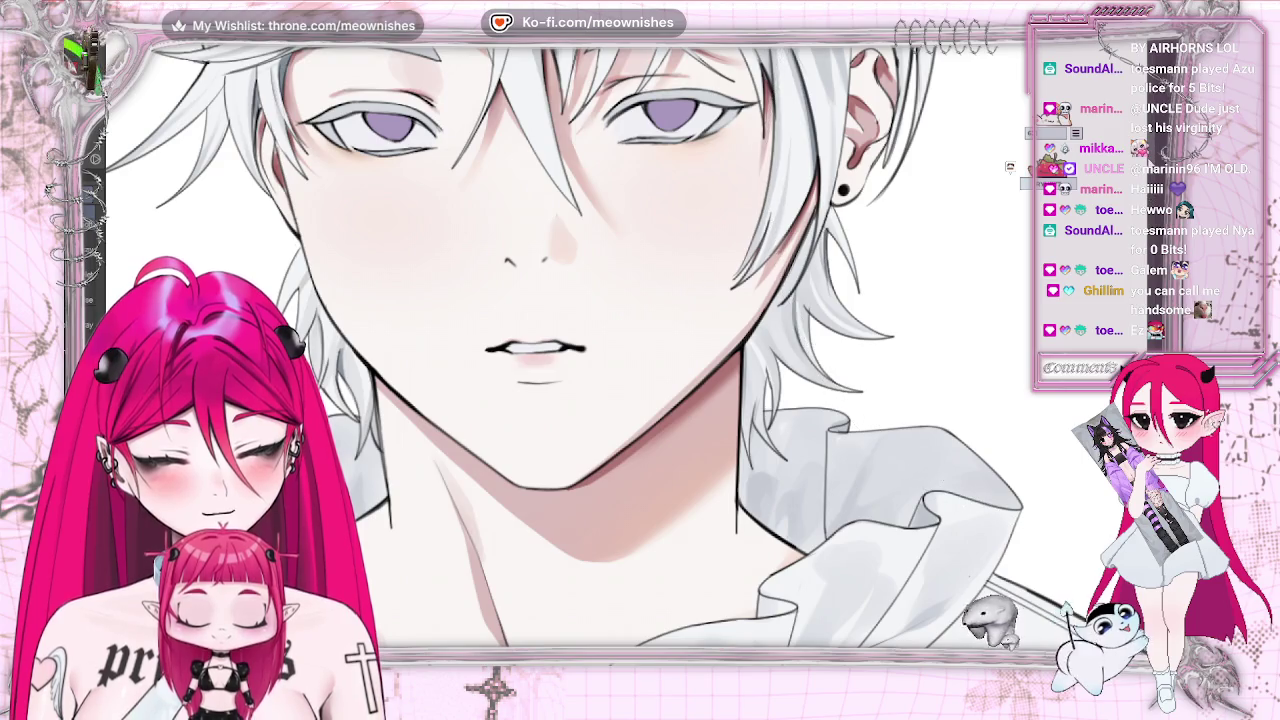
scroll(560, 345, "up", 3)
scroll(560, 345, "up", 2)
scroll(560, 345, "down", 1)
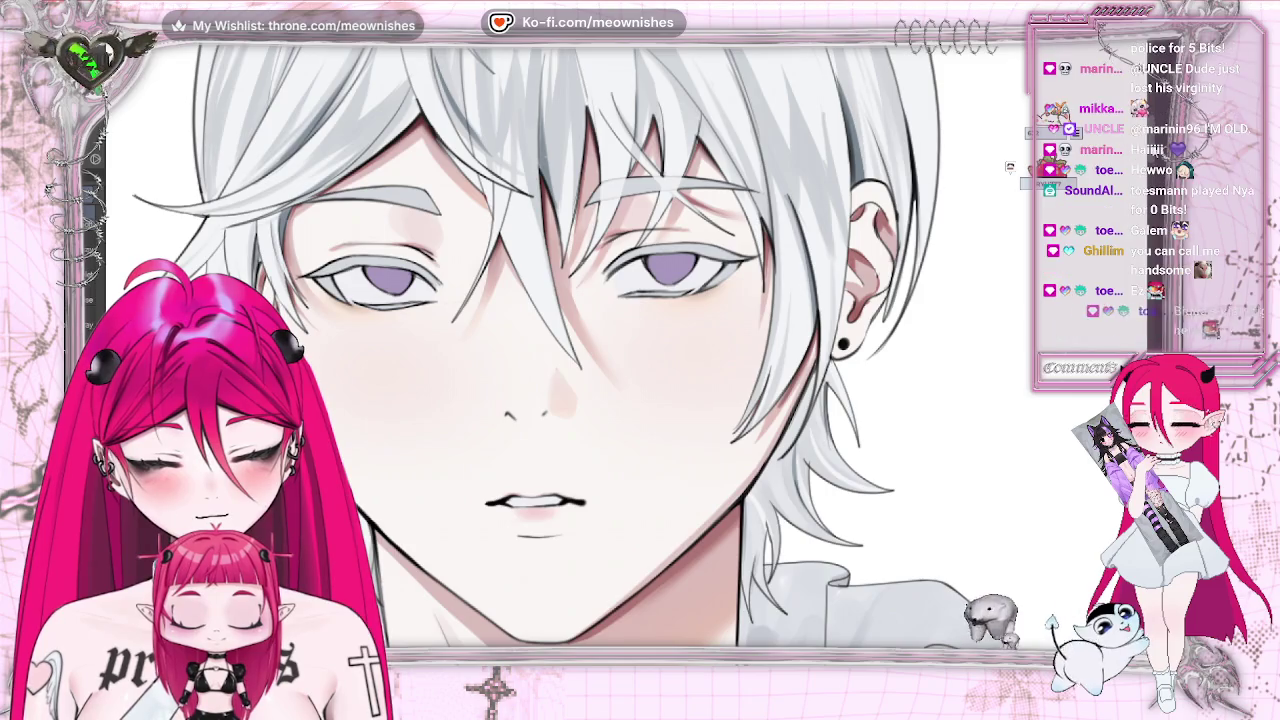
scroll(560, 345, "up", 1)
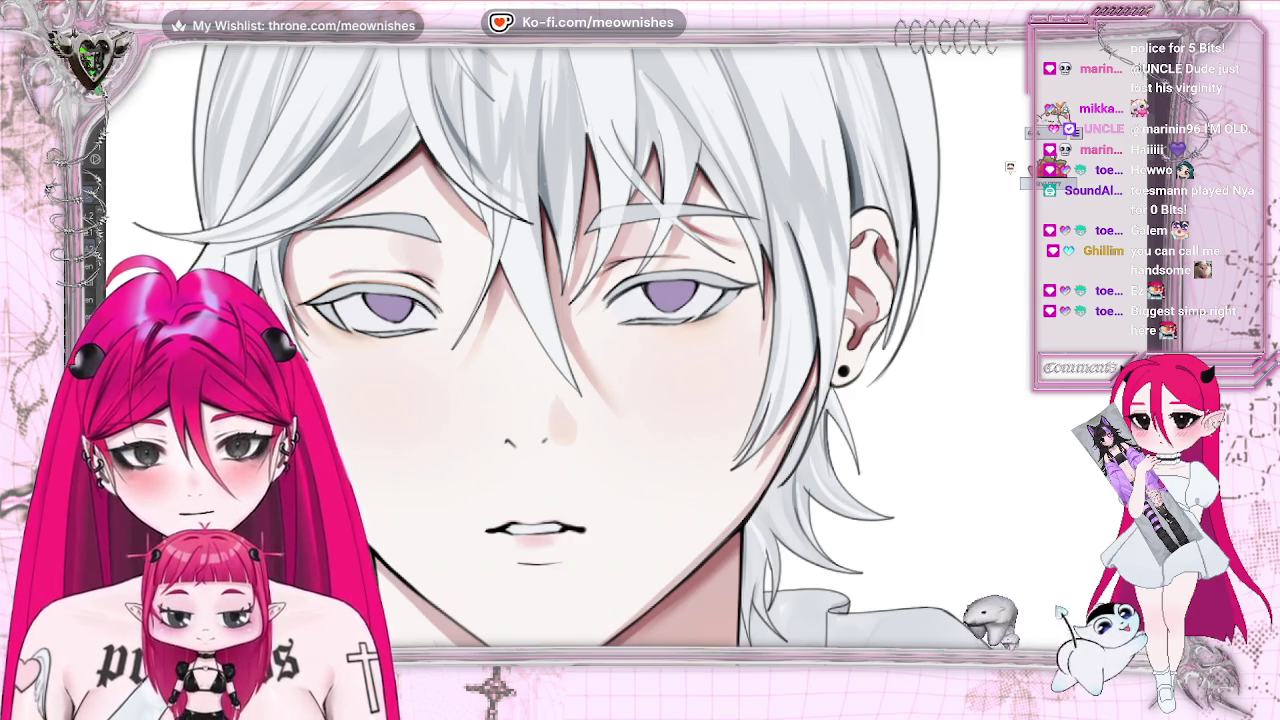
key("ctrl+plus")
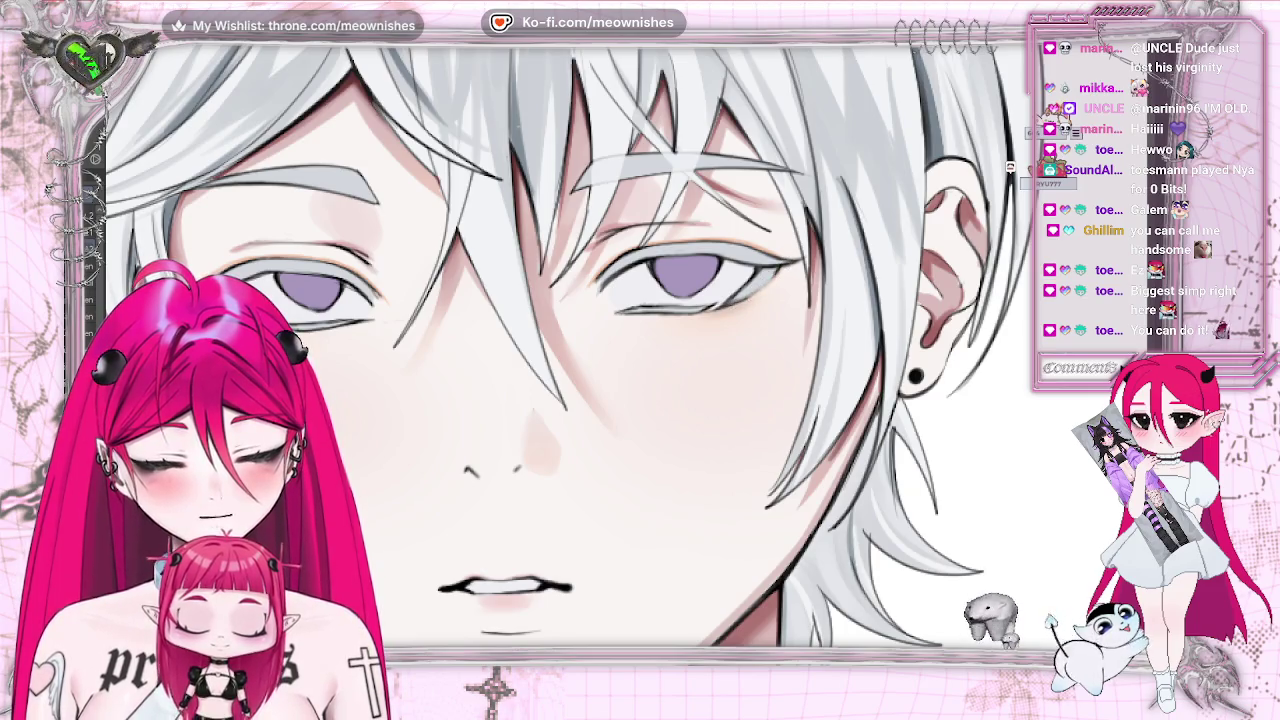
- Flip the canvas horizontally to check the face, flip it back, and shrink the brush
key("h")
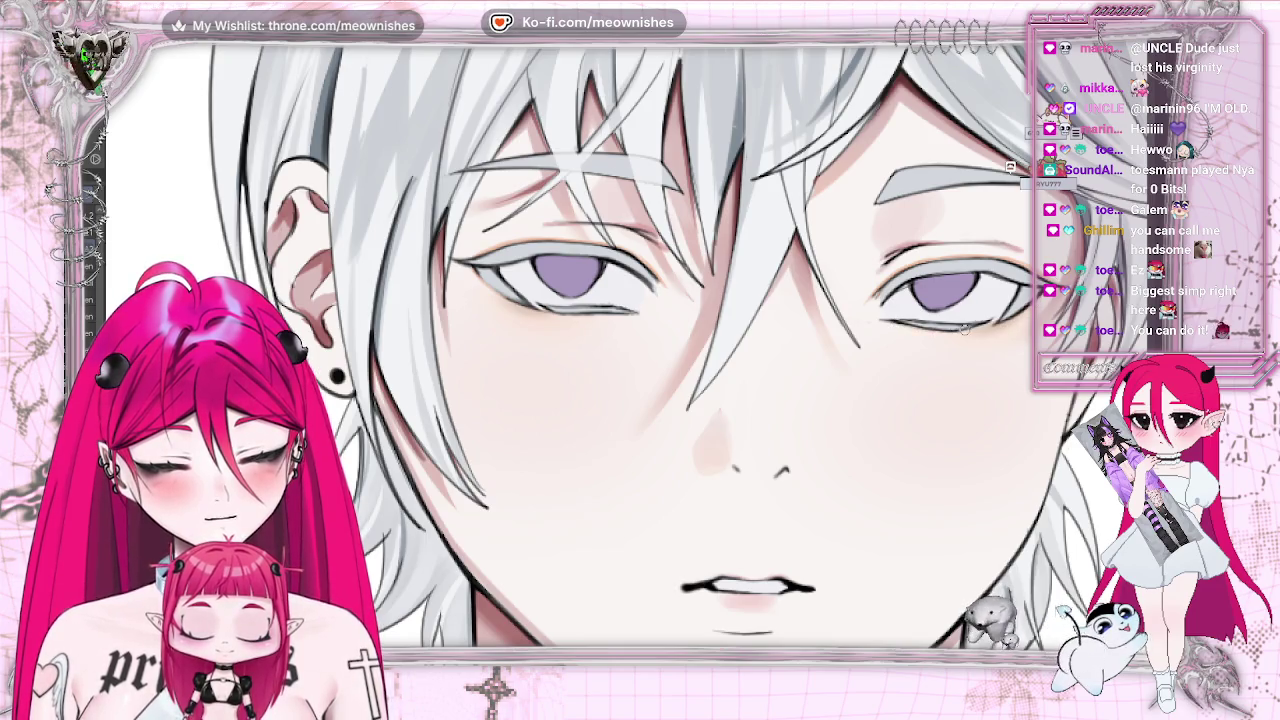
key("h")
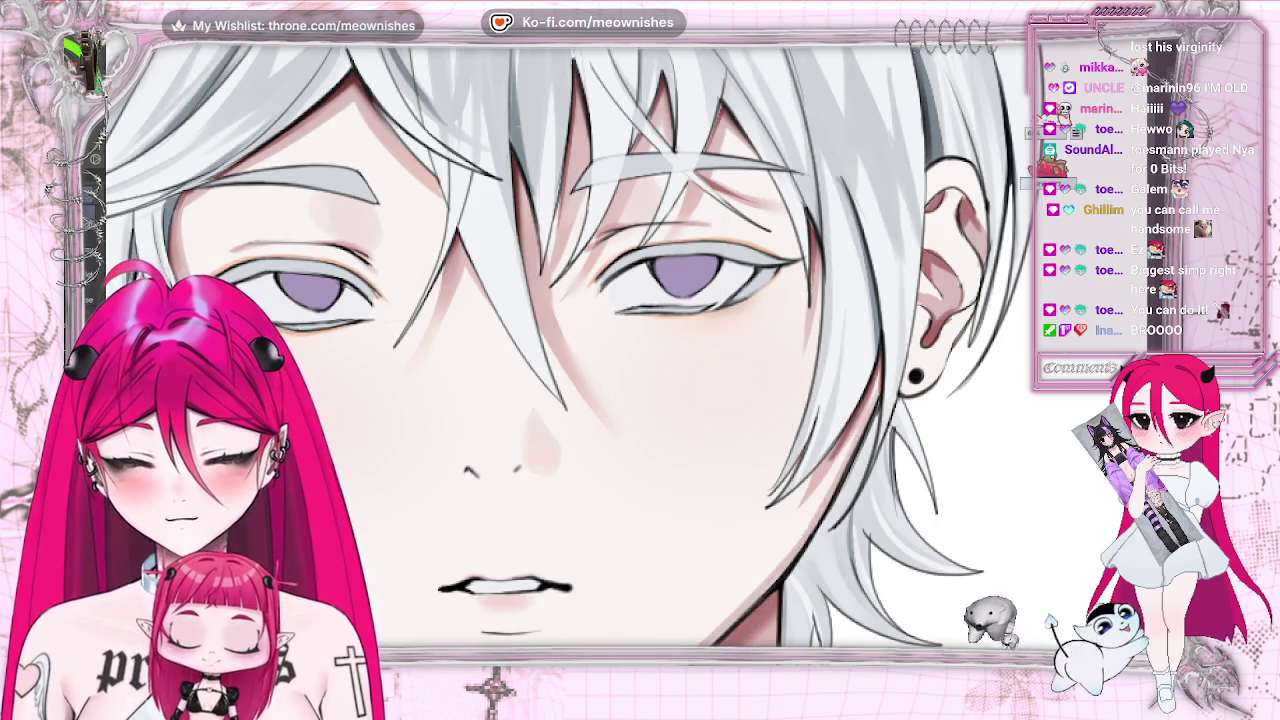
key("bracketleft")
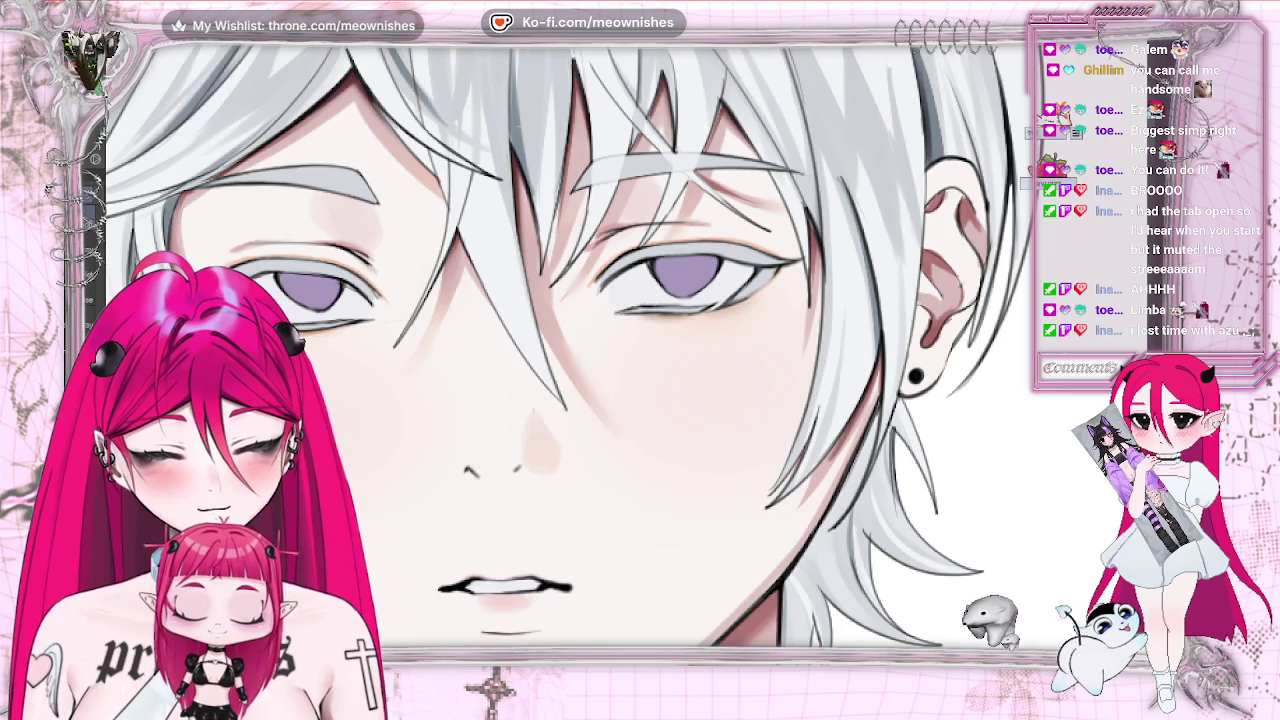
- Zoom out to view the full figure, then zoom back in on the eyes
scroll(570, 400, "down", 2)
scroll(570, 400, "down", 2)
scroll(640, 430, "down", 1)
scroll(640, 430, "down", 1)
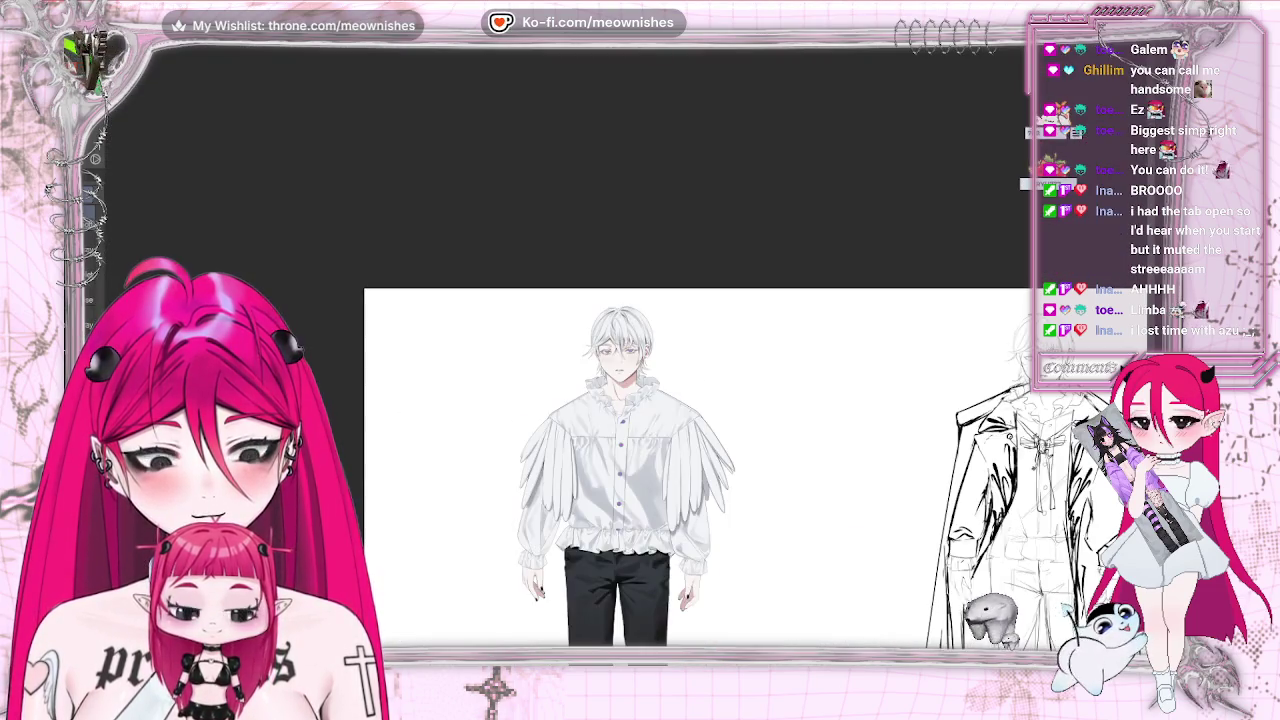
scroll(628, 362, "up", 2)
scroll(628, 362, "up", 2)
scroll(628, 362, "up", 1)
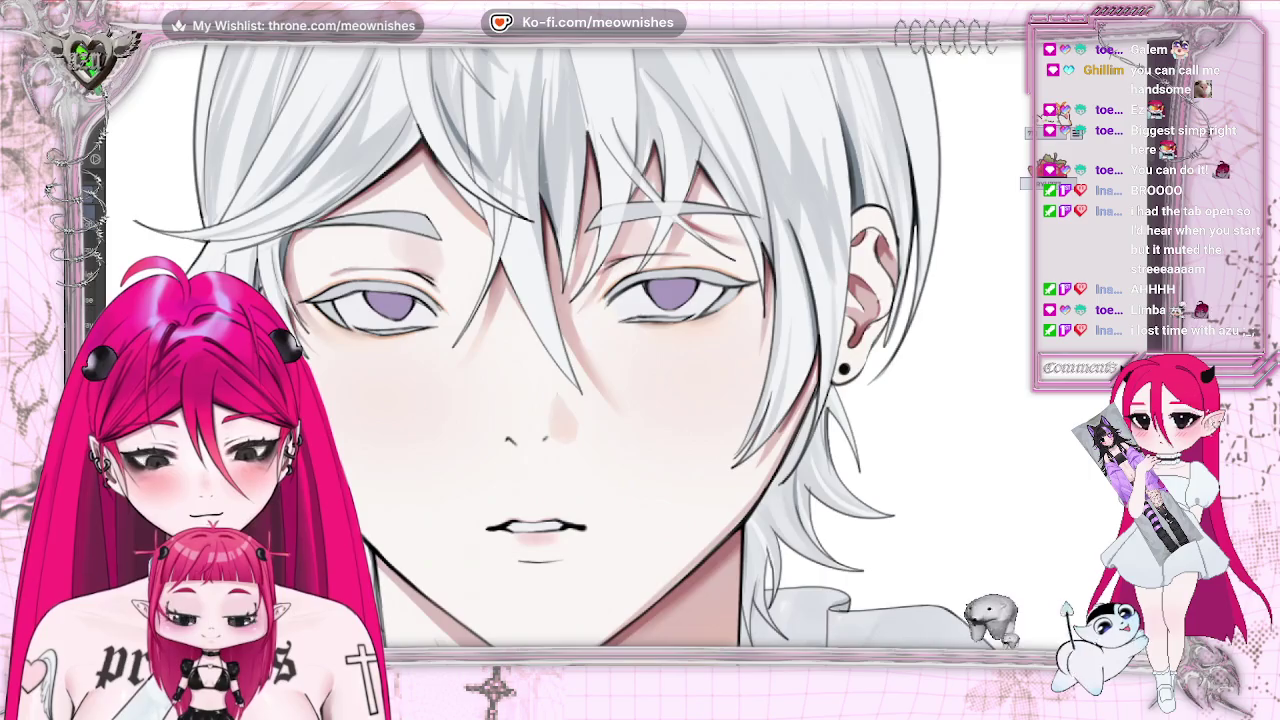
scroll(628, 362, "up", 1)
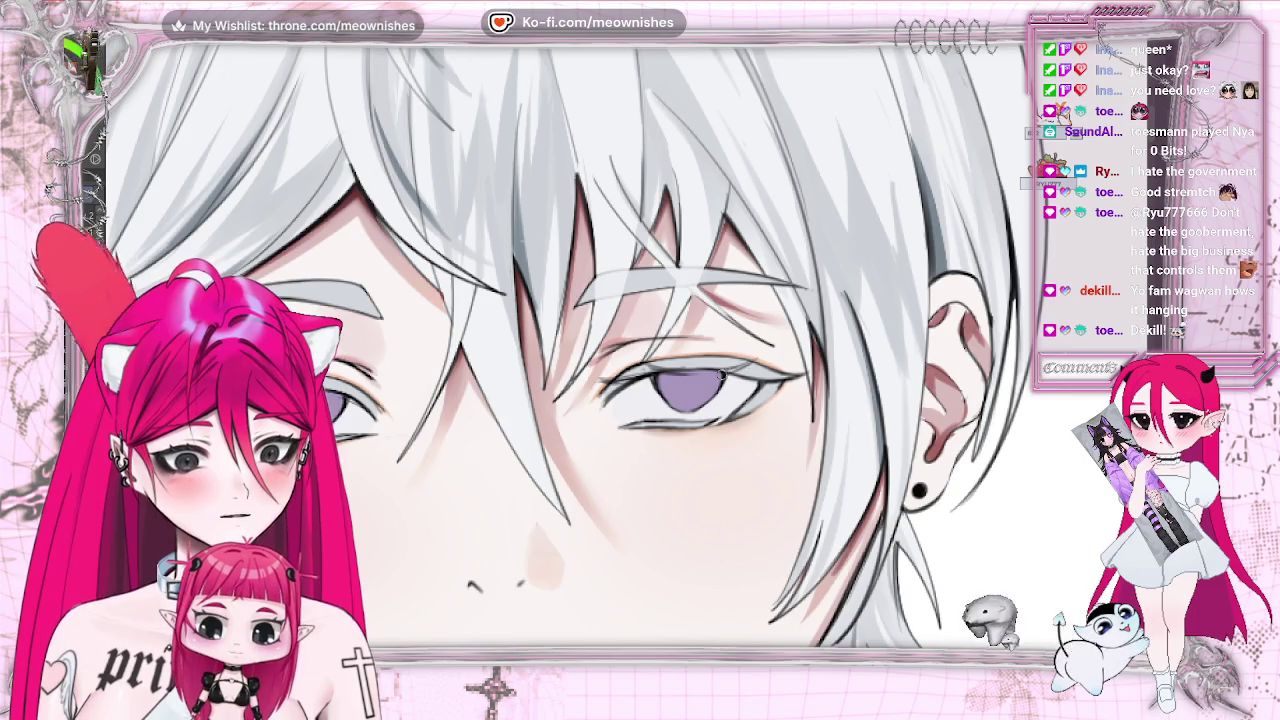
- Bring back the orange tint on both upper eyelids and zoom in on the eye
scroll(570, 380, "down", 5)
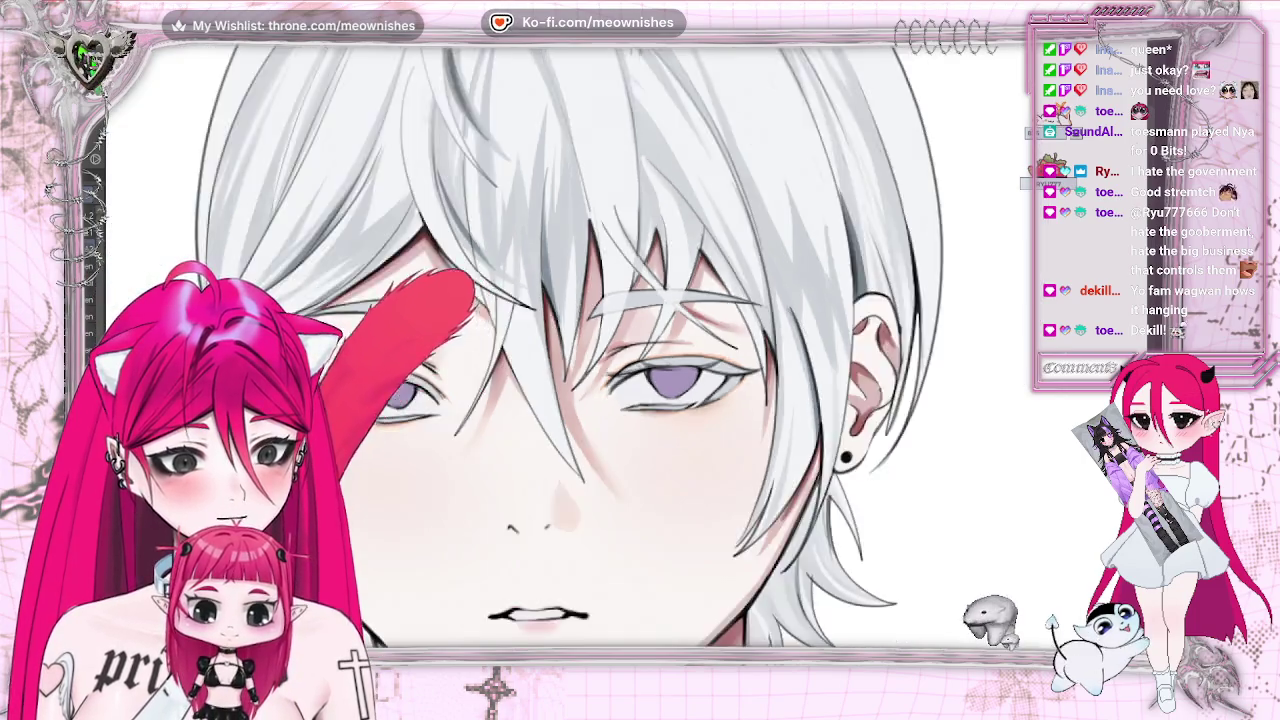
scroll(619, 354, "up", 5)
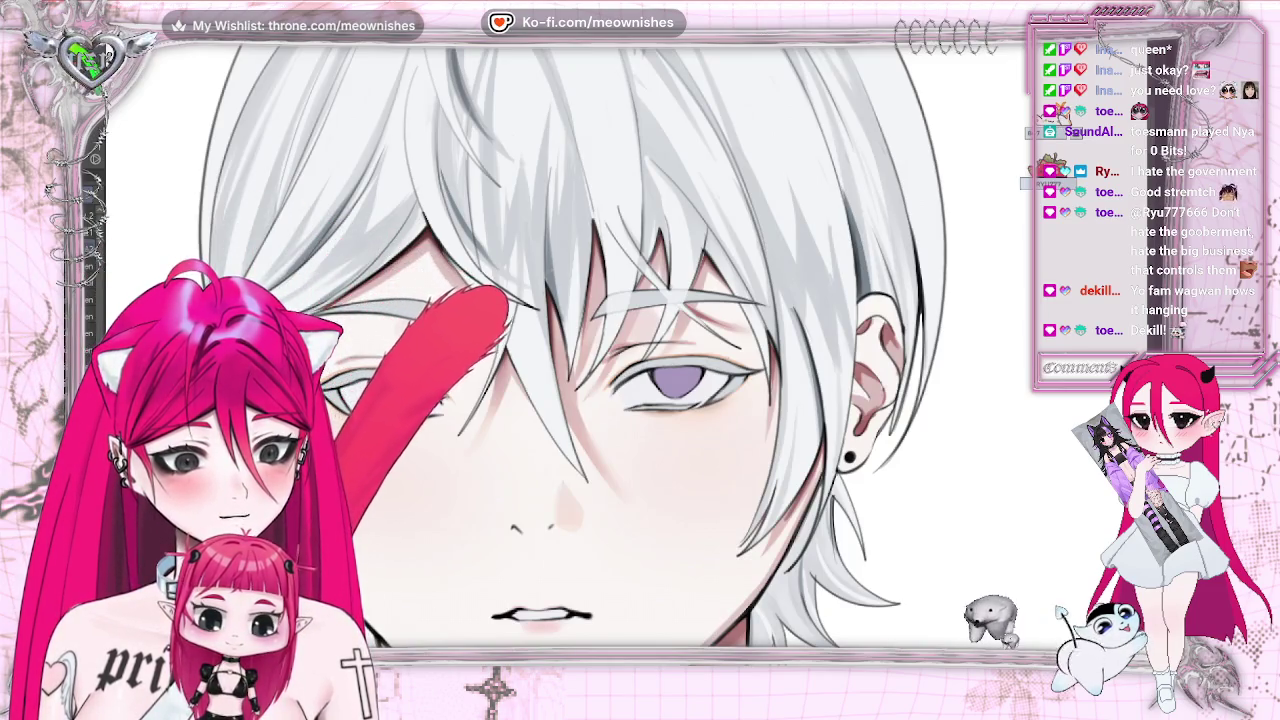
scroll(660, 380, "up", 2)
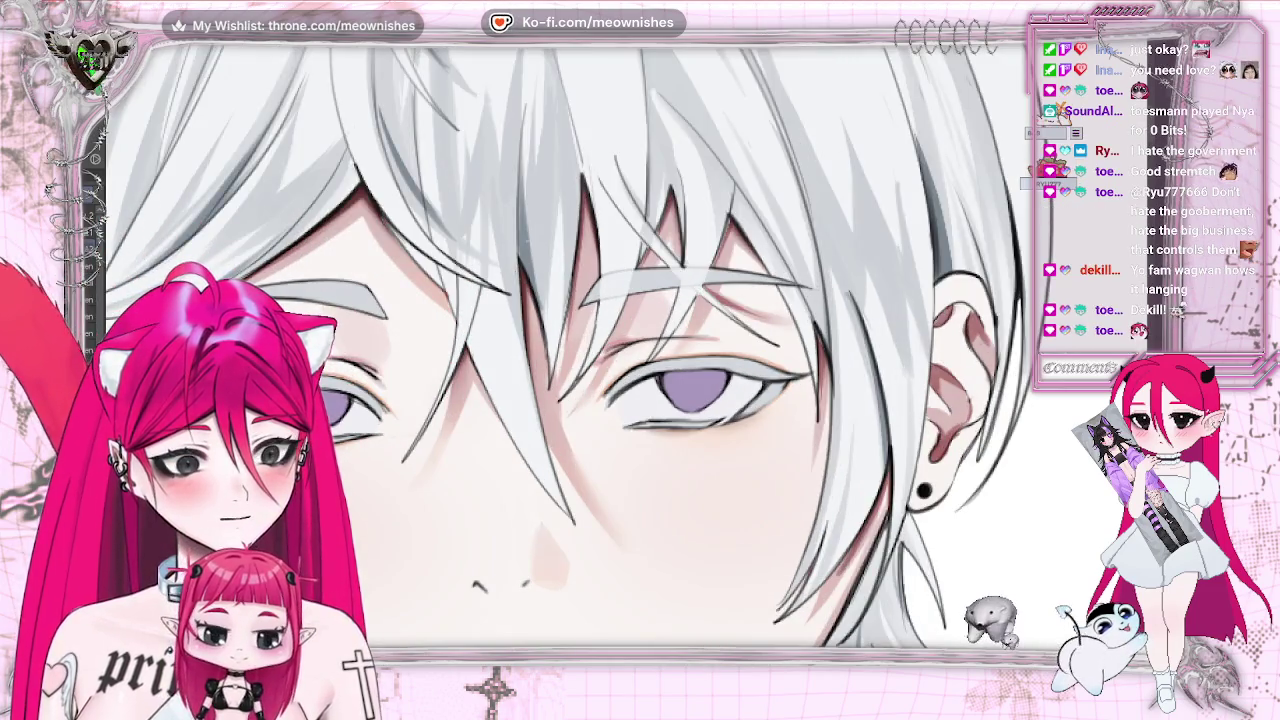
key("ctrl+z")
key("ctrl+z")
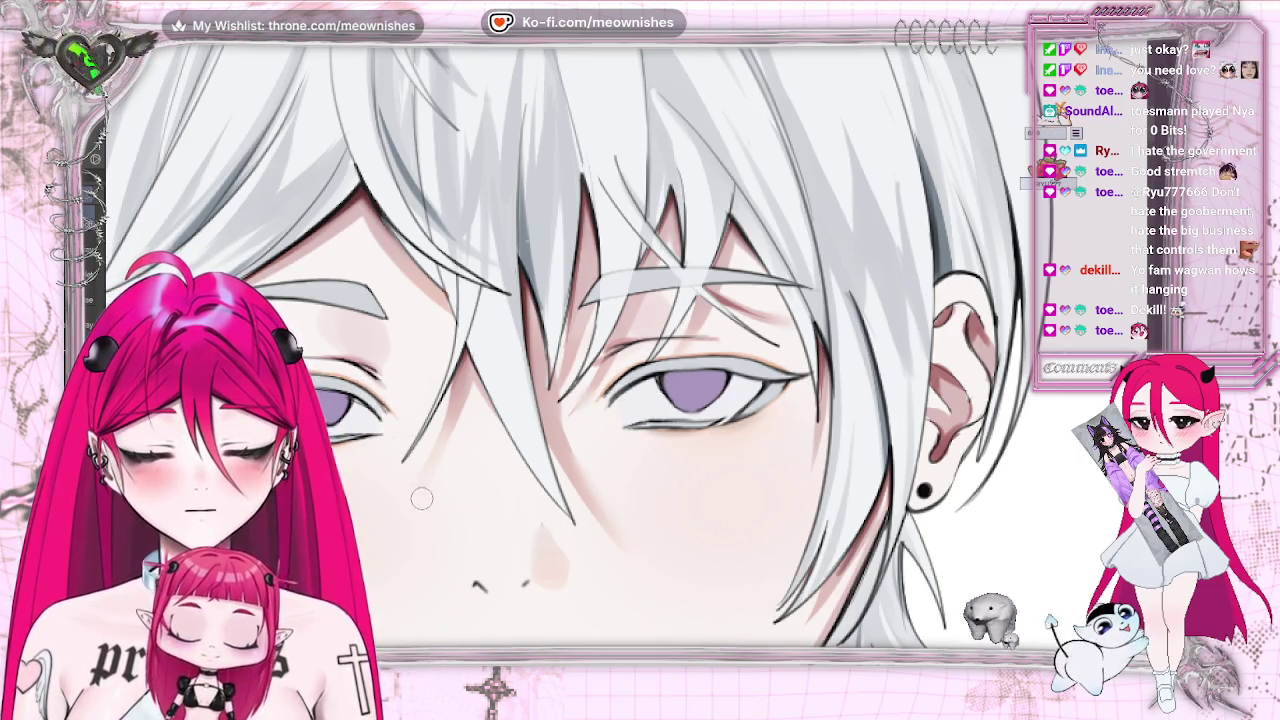
scroll(630, 340, "up", 3)
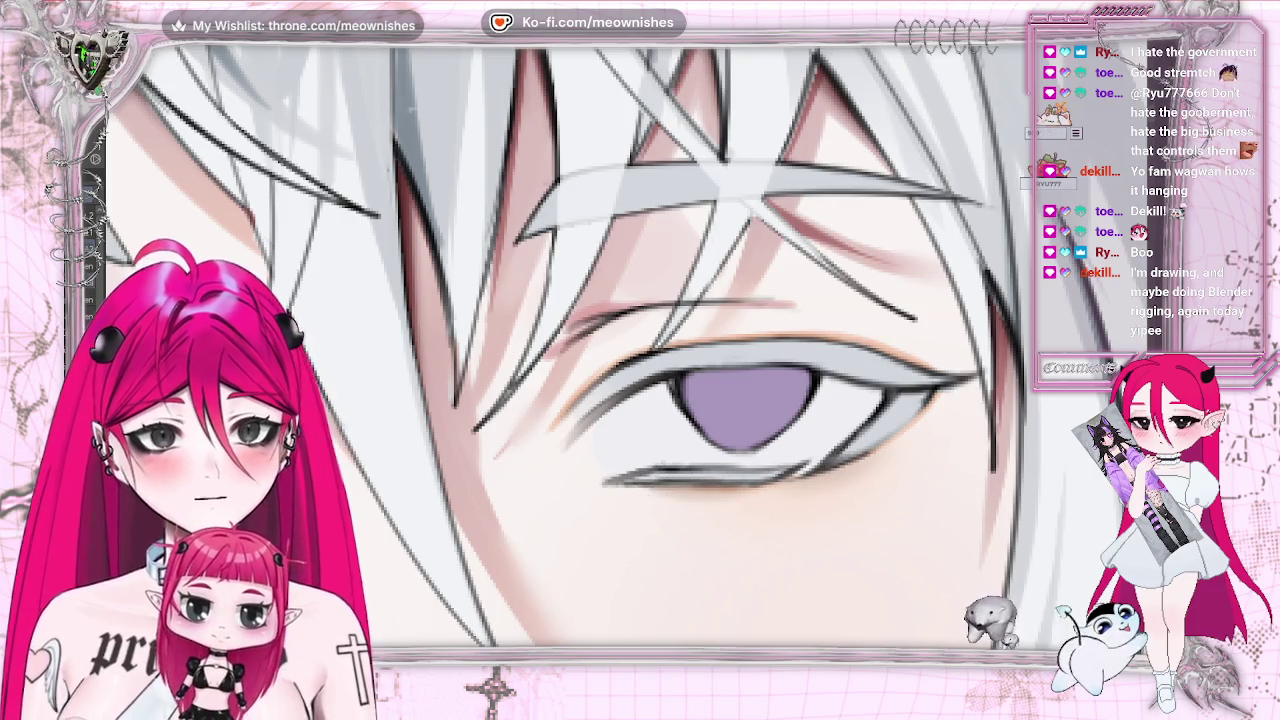
- Stroke the right eye's lower lid line further left, then darken it end to end
left_click_drag(606, 476, 642, 468)
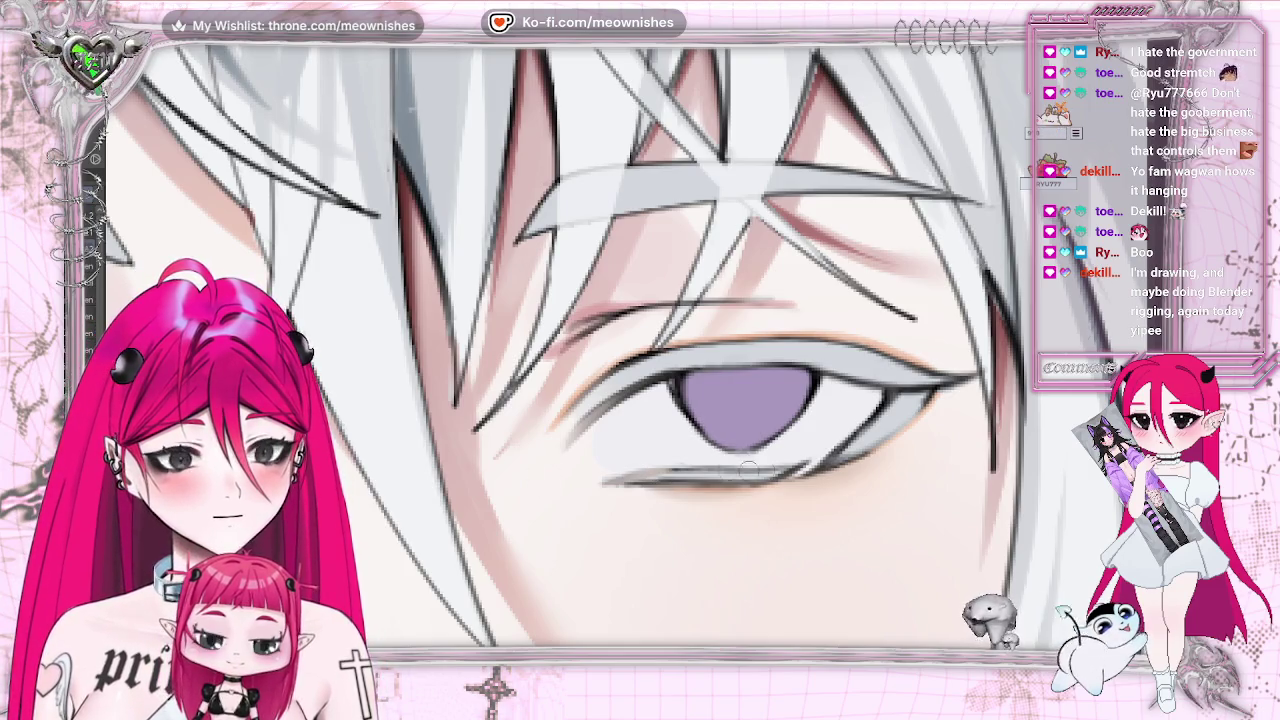
left_click_drag(614, 487, 790, 477)
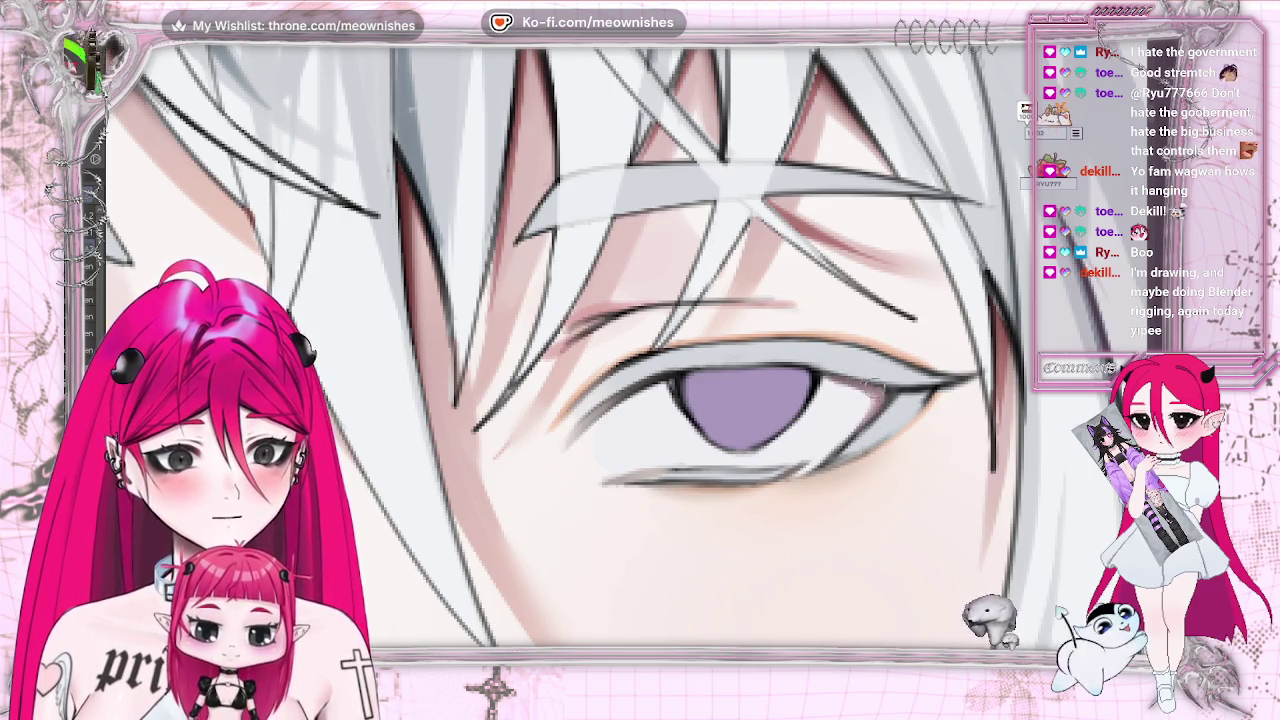
key("ctrl+0")
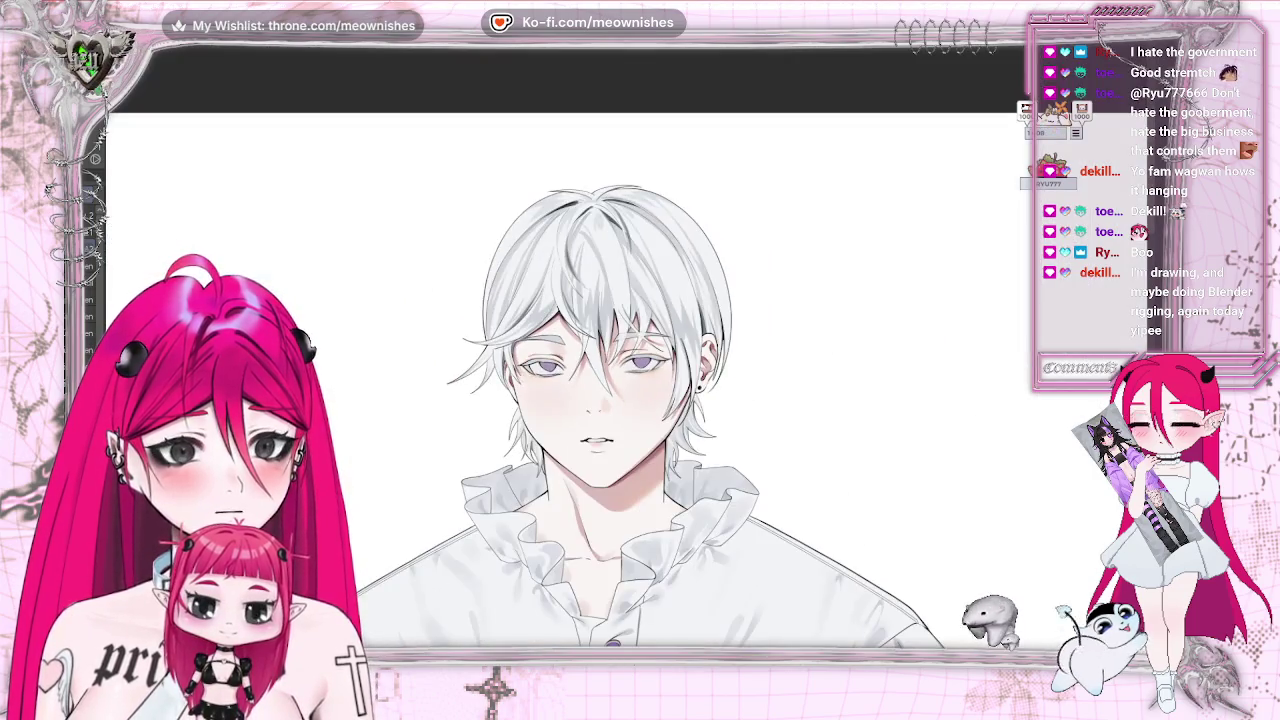
key("ctrl+alt+0")
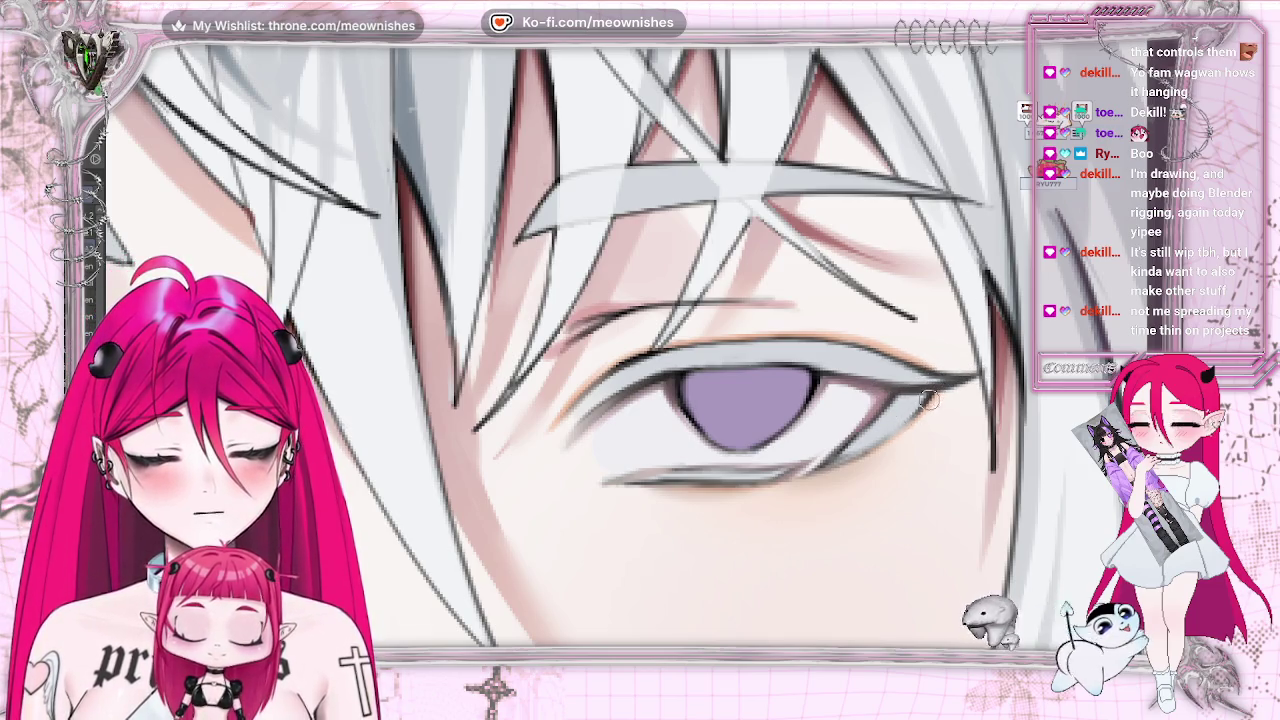
- Paint darker grey shading at the eye's lower outer corner, redoing it once, then zoom out
scroll(565, 345, "down", 5)
scroll(565, 345, "down", 3)
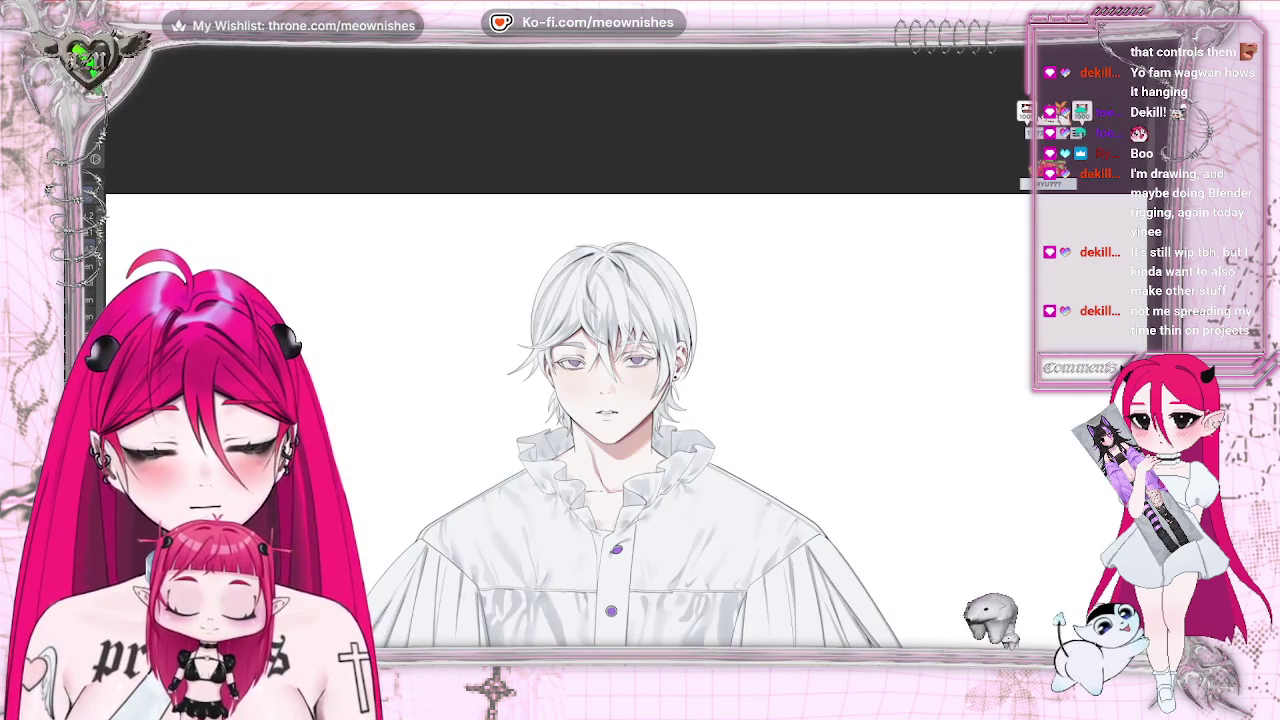
scroll(636, 356, "up", 4)
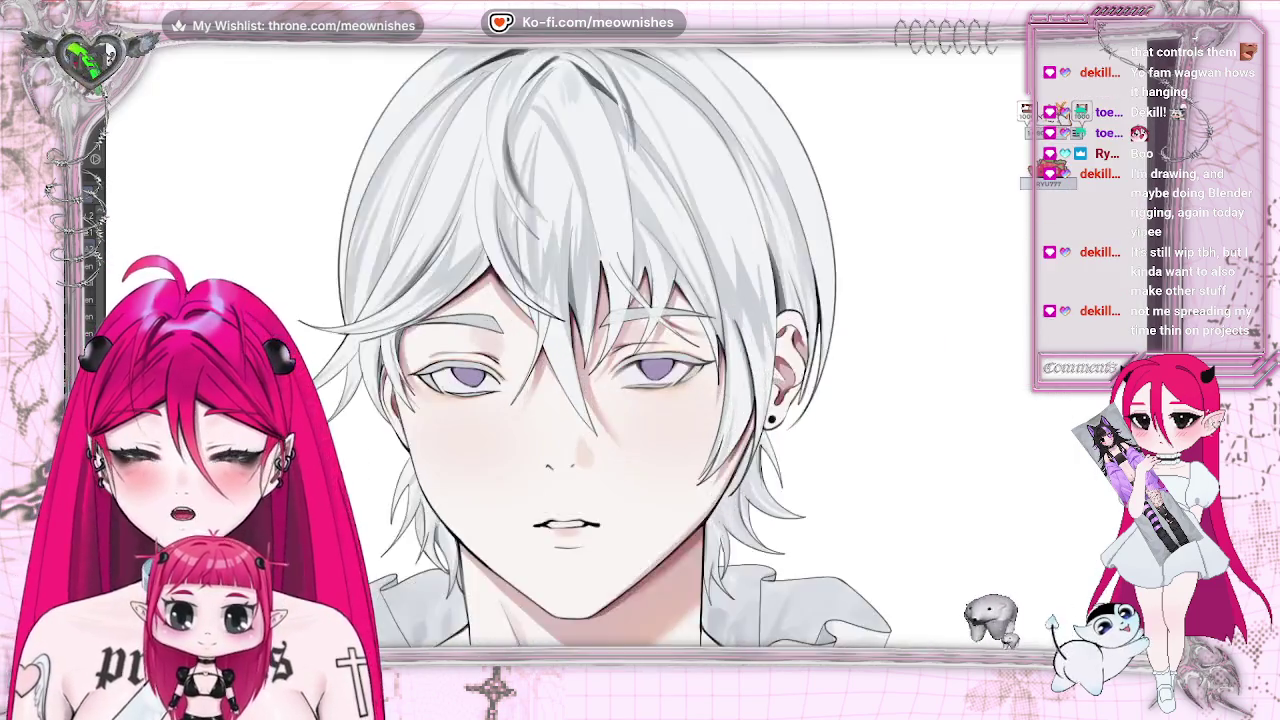
scroll(636, 356, "up", 3)
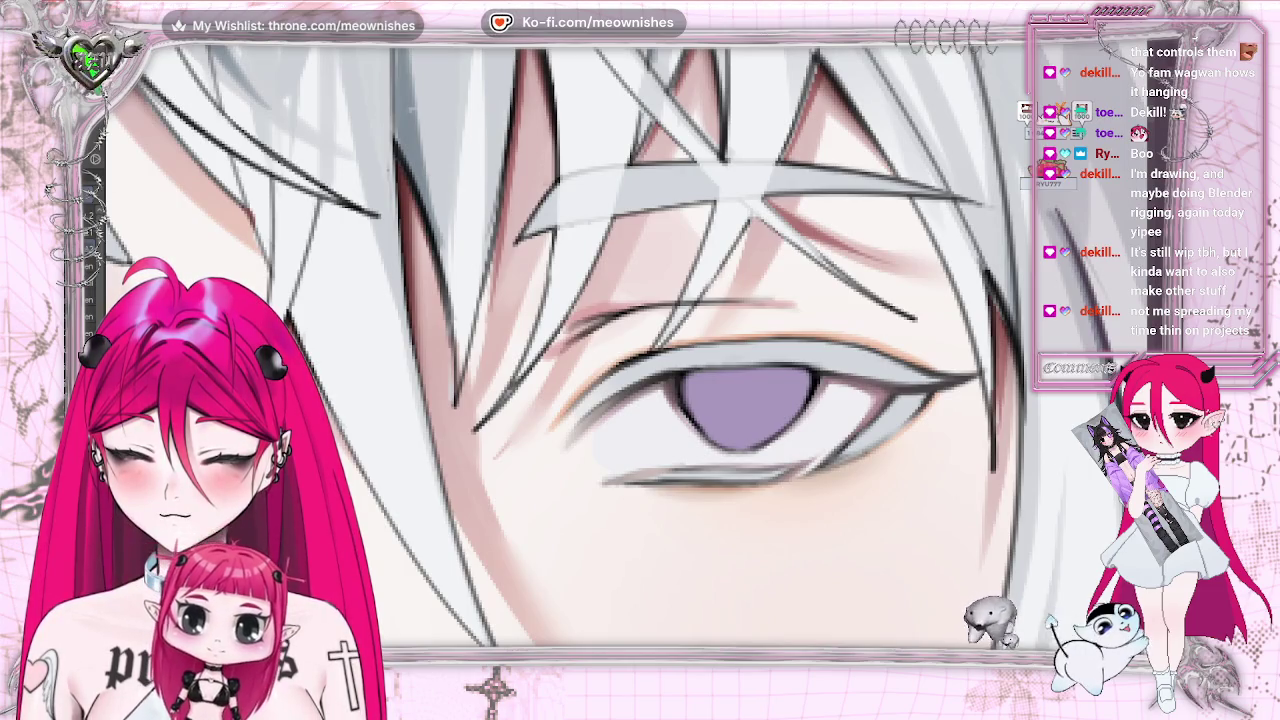
left_click_drag(850, 445, 925, 395)
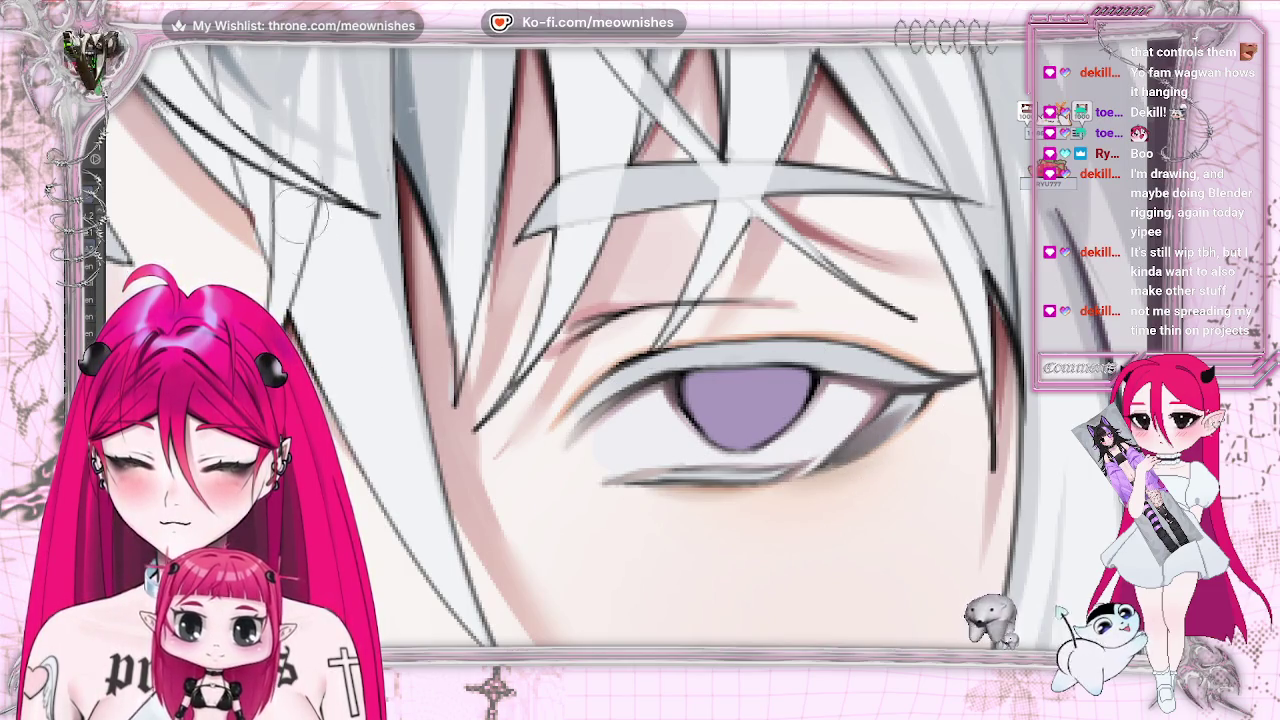
key("ctrl+z")
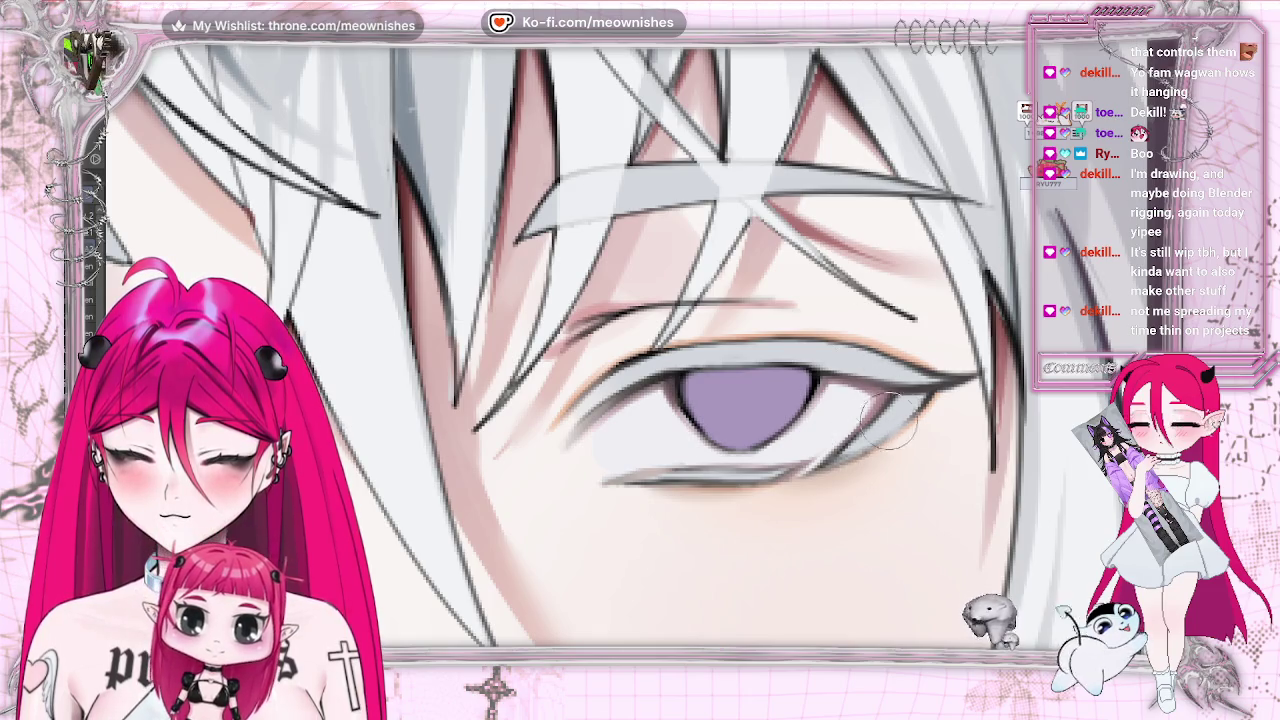
mouse_move(900, 400)
left_mouse_down()
mouse_move(832, 462)
mouse_move(848, 452)
left_mouse_up()
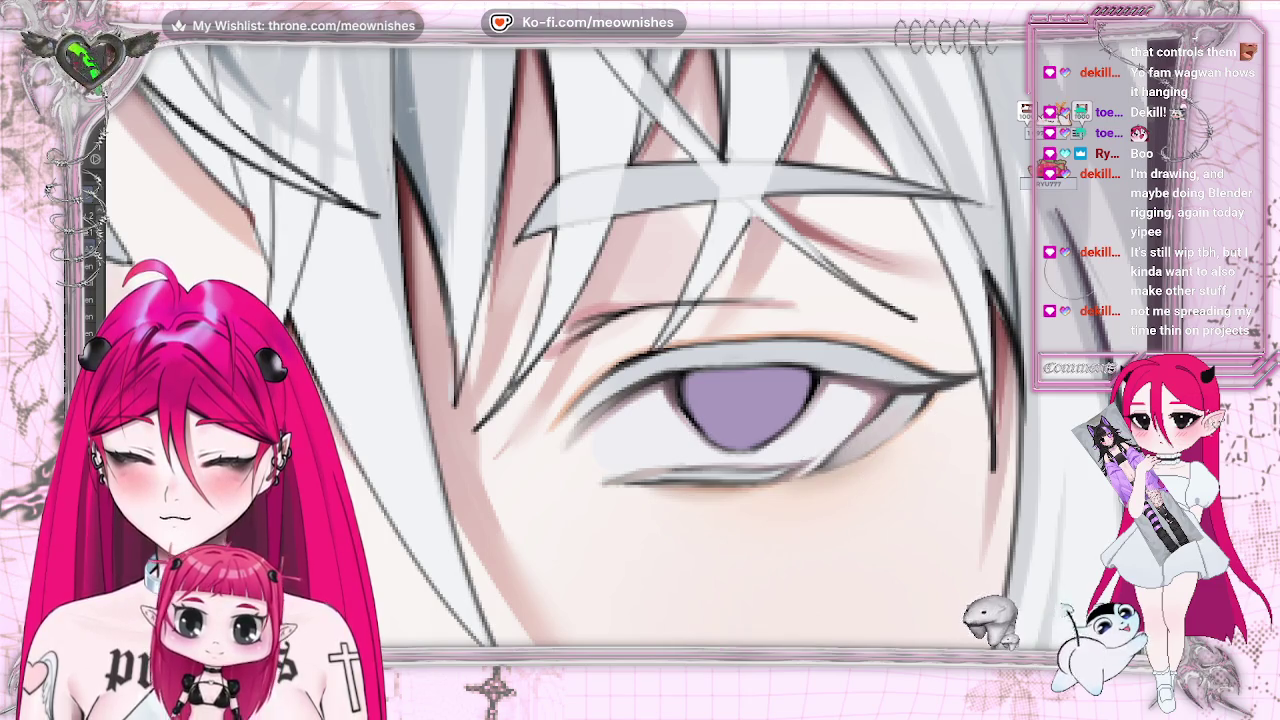
scroll(570, 345, "down", 5)
scroll(570, 345, "down", 1)
scroll(570, 345, "up", 1)
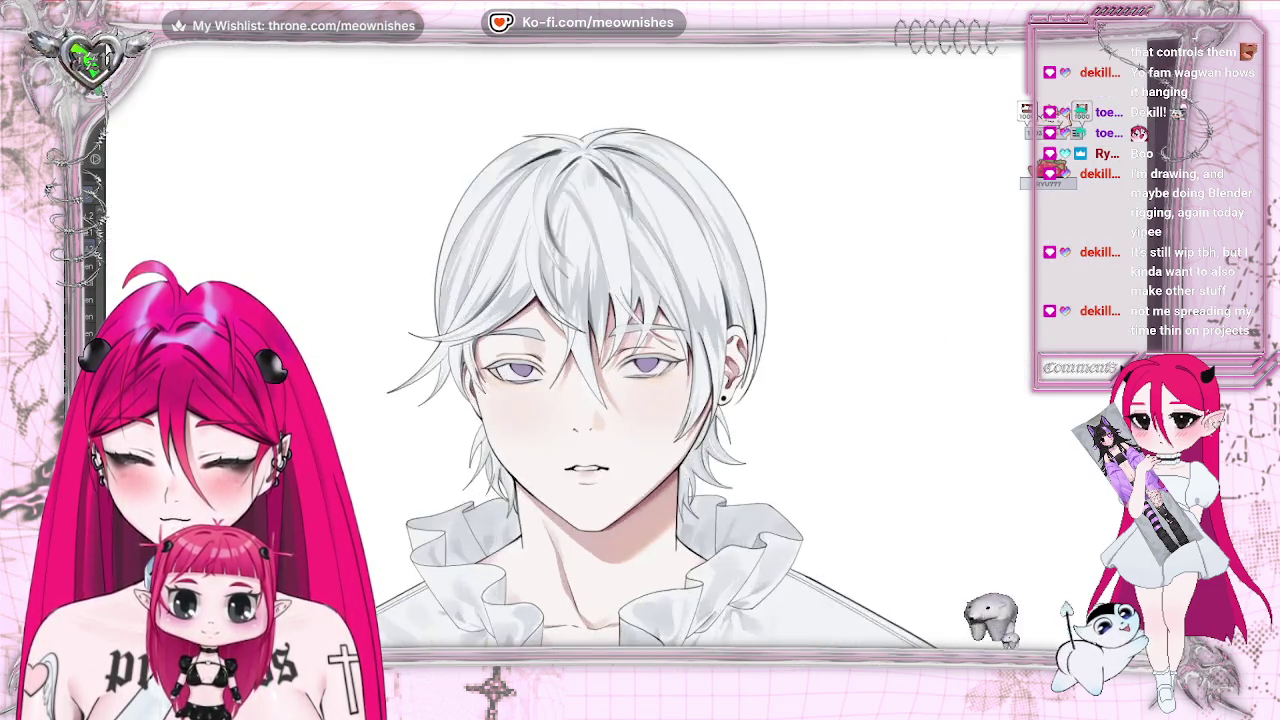
scroll(670, 370, "up", 5)
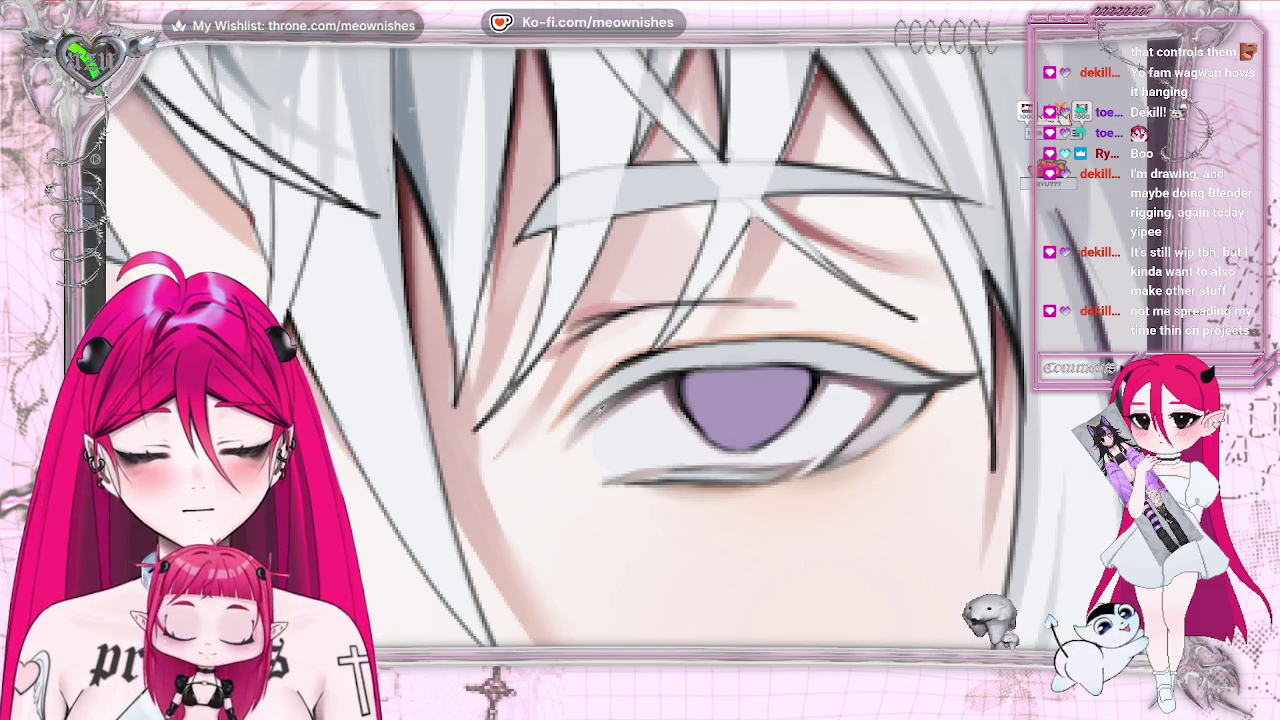
left_click_drag(740, 400, 410, 430)
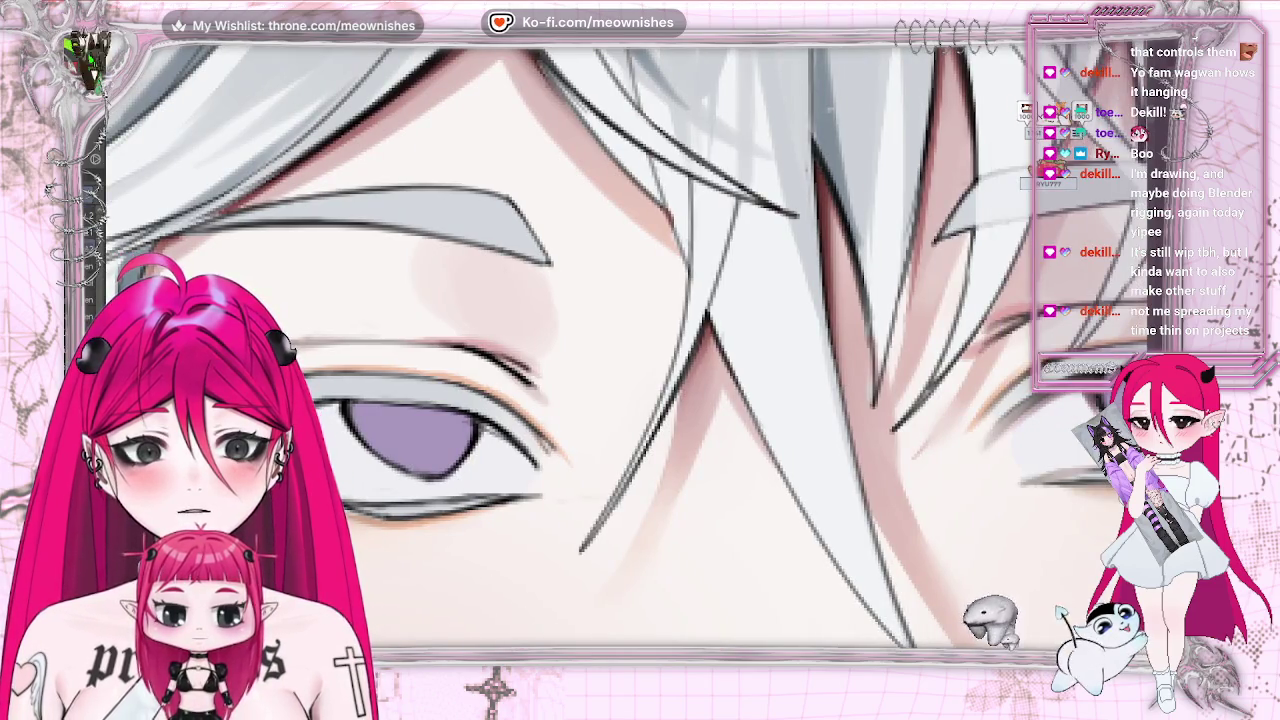
left_click_drag(286, 458, 716, 468)
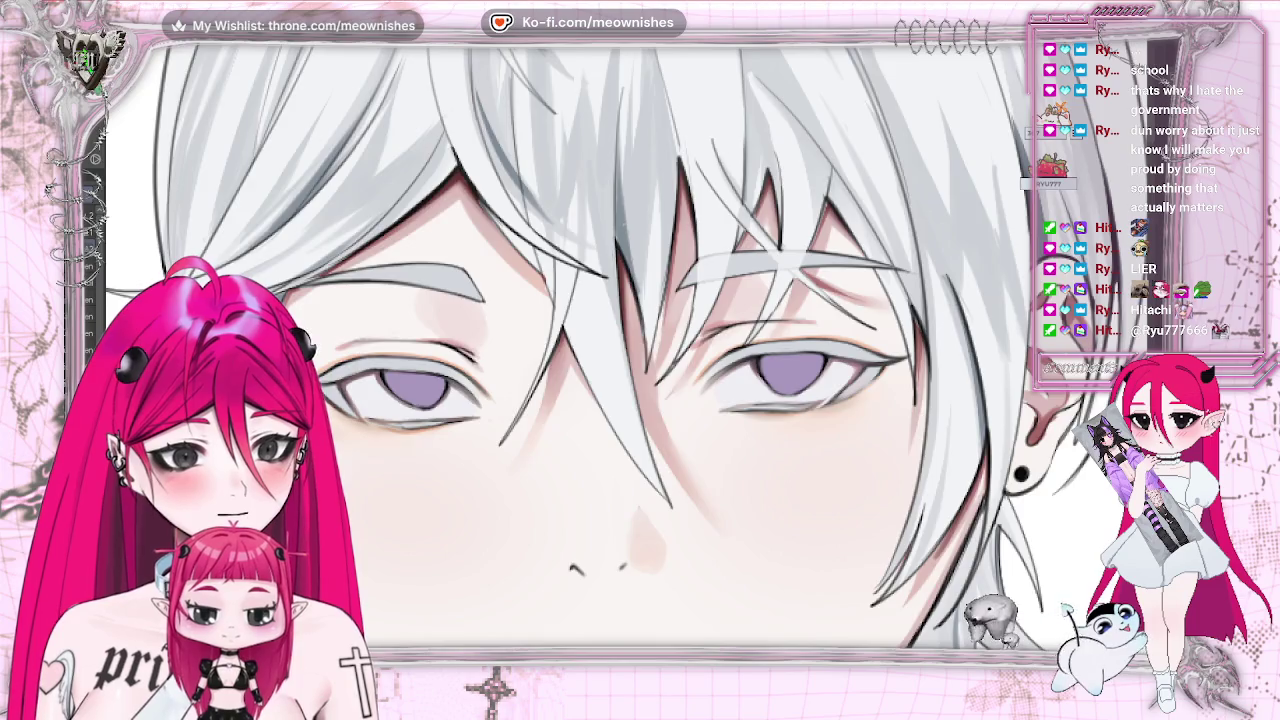
key("h")
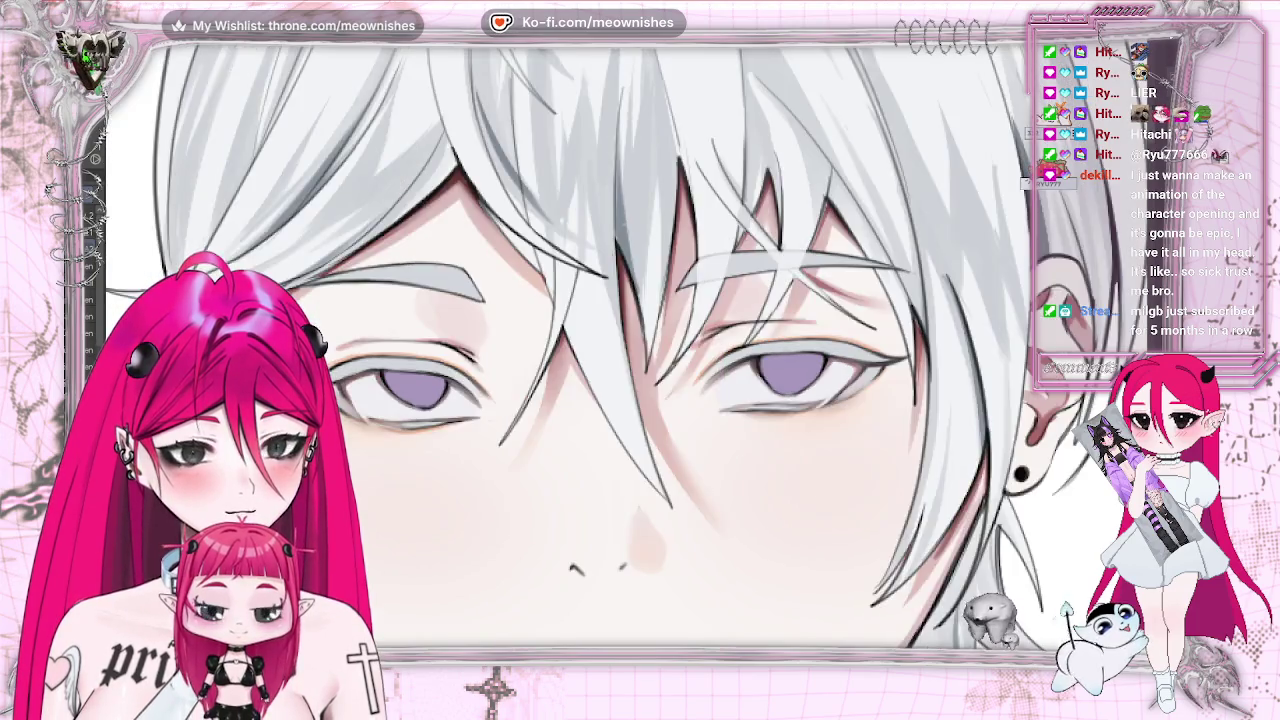
scroll(640, 400, "down", 3)
scroll(640, 400, "down", 2)
scroll(640, 400, "down", 3)
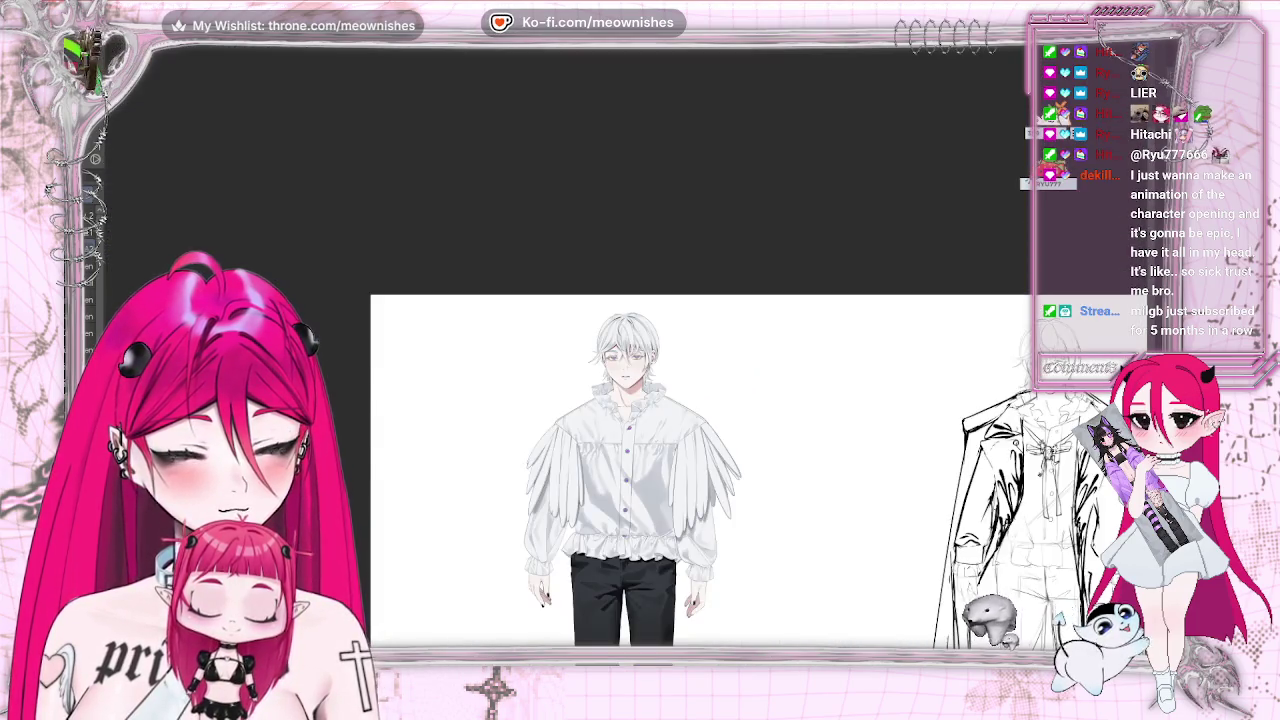
scroll(640, 360, "up", 3)
scroll(640, 360, "up", 3)
scroll(640, 360, "up", 2)
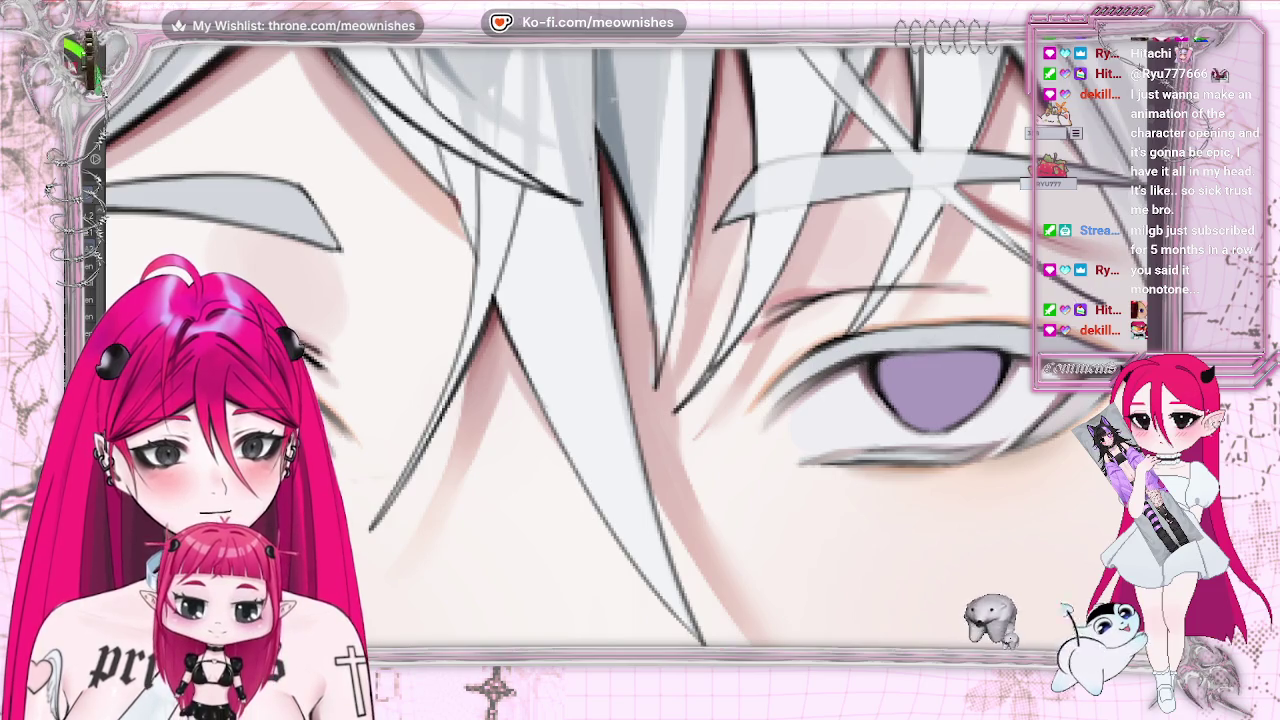
scroll(640, 345, "down", 1)
scroll(640, 345, "down", 1)
scroll(640, 345, "down", 1)
scroll(640, 345, "down", 1)
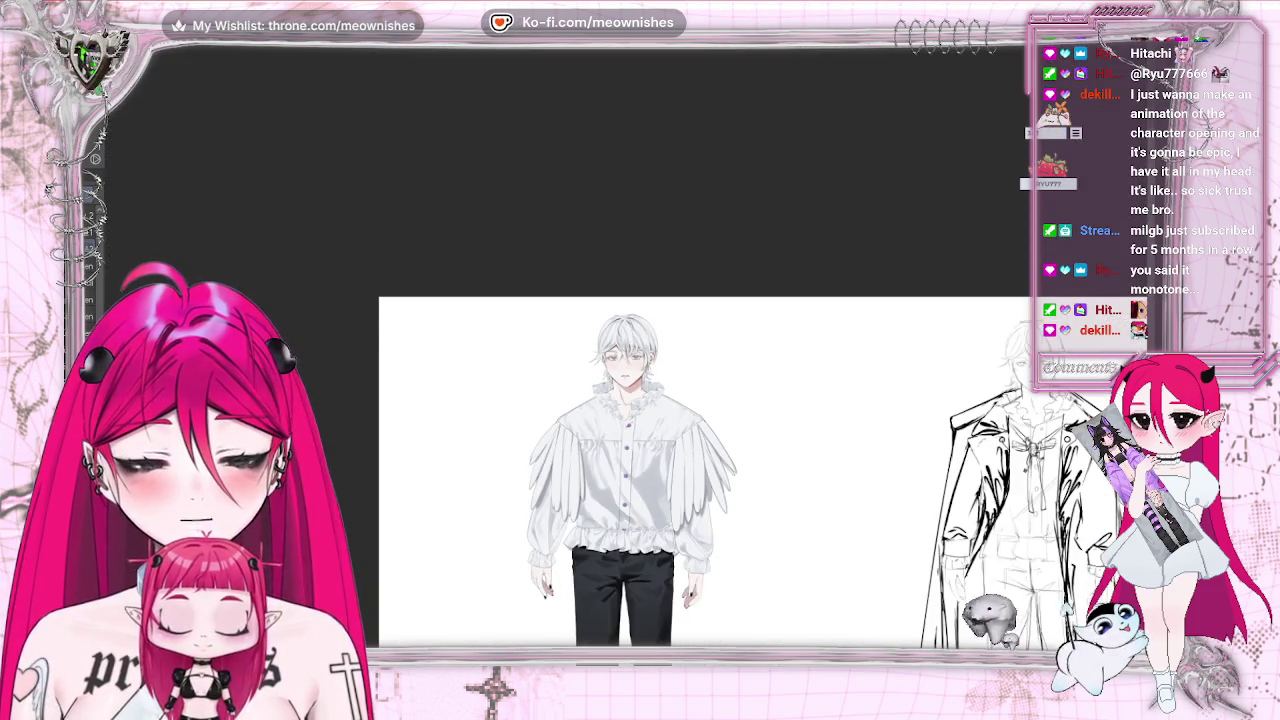
scroll(640, 345, "up", 1)
scroll(640, 345, "up", 1)
scroll(640, 345, "up", 1)
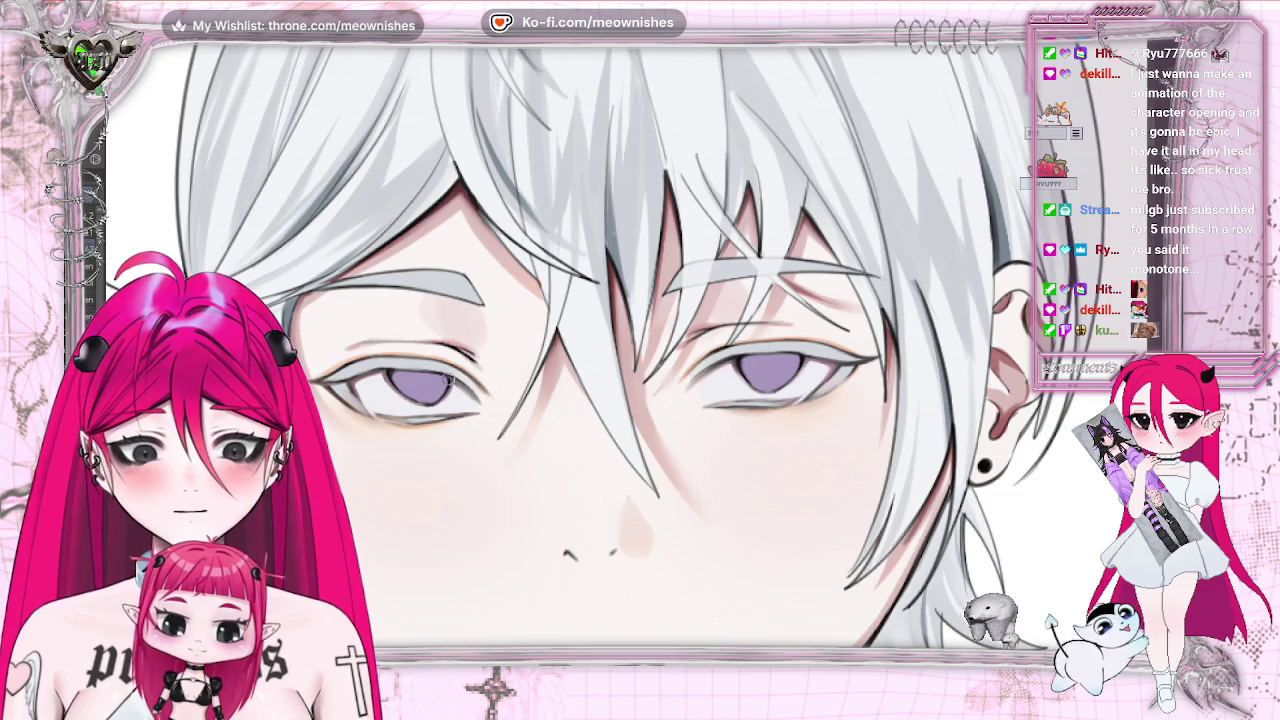
- Rotate the view clockwise two steps and zoom in to frame the eyes at an angle
key("asciicircum")
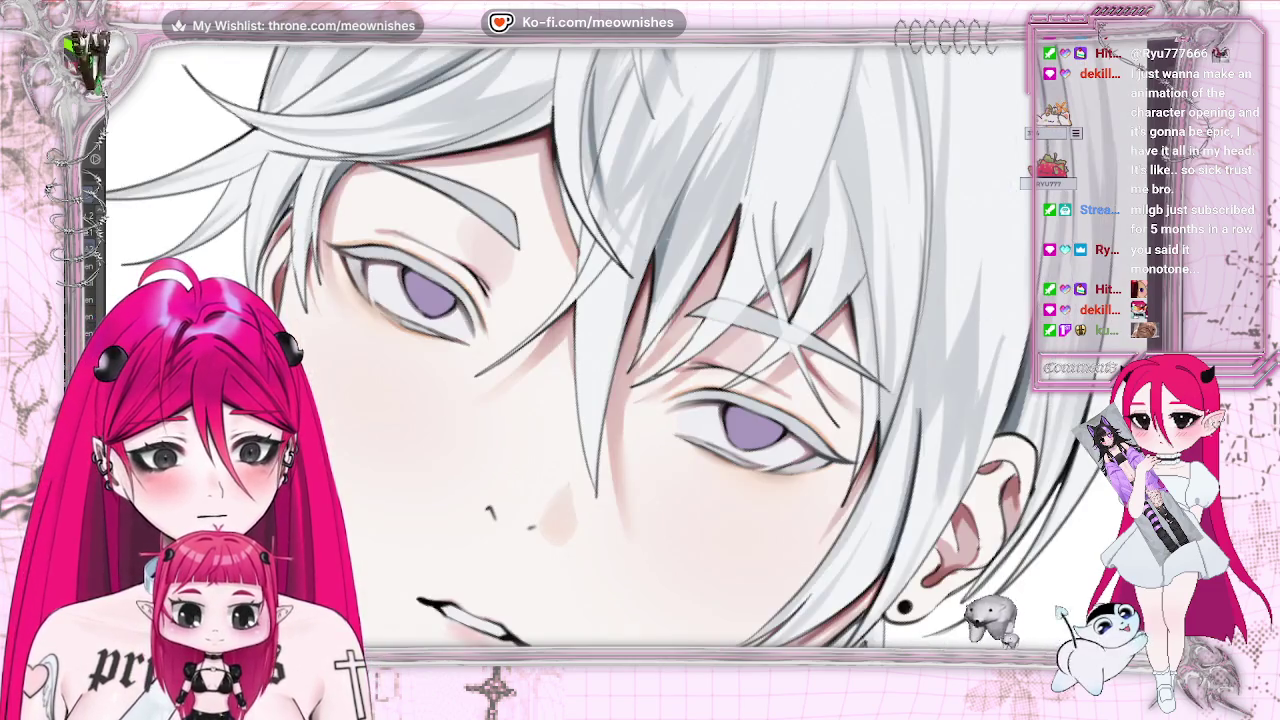
key("asciicircum")
key("ctrl+0")
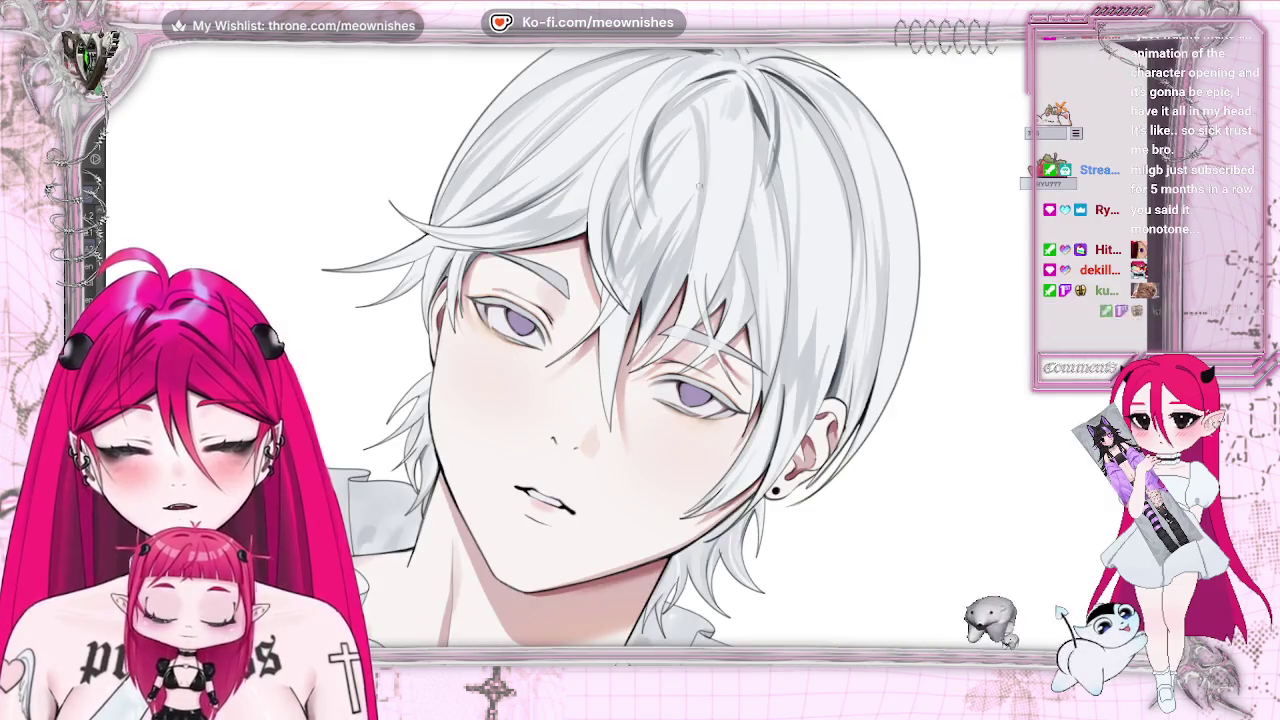
key("ctrl+plus")
key("ctrl+plus")
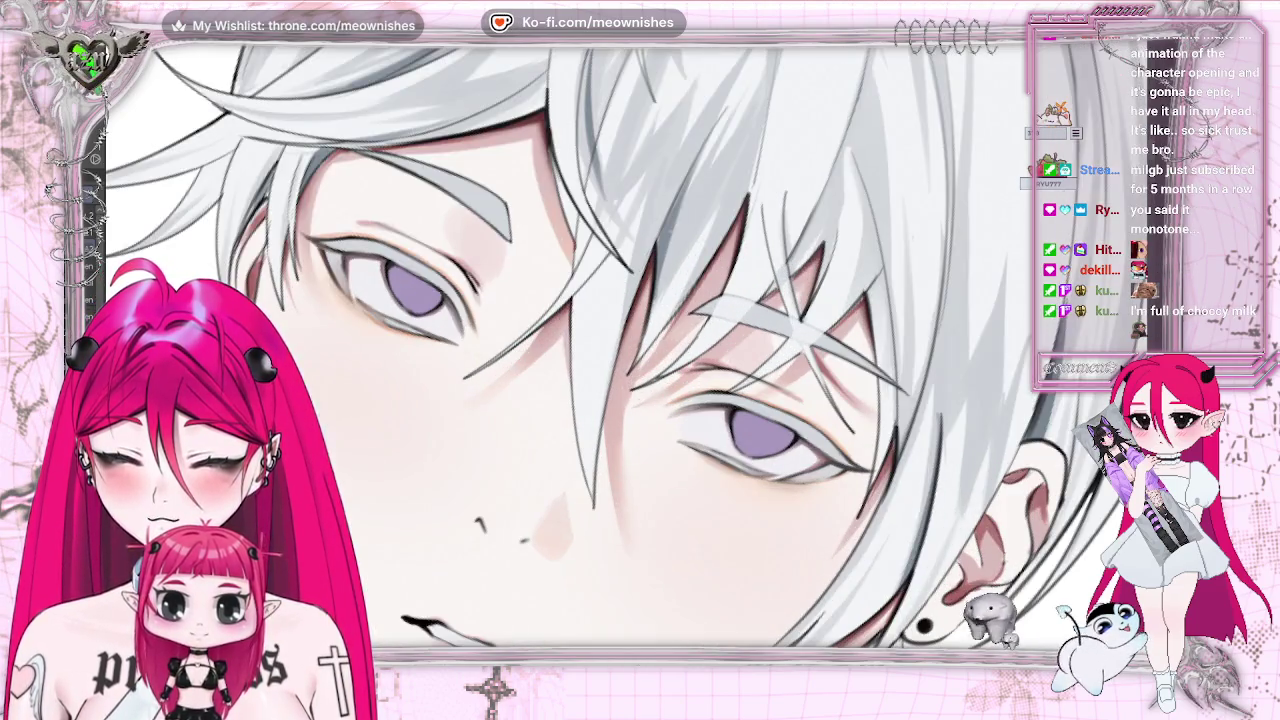
key("ctrl+plus")
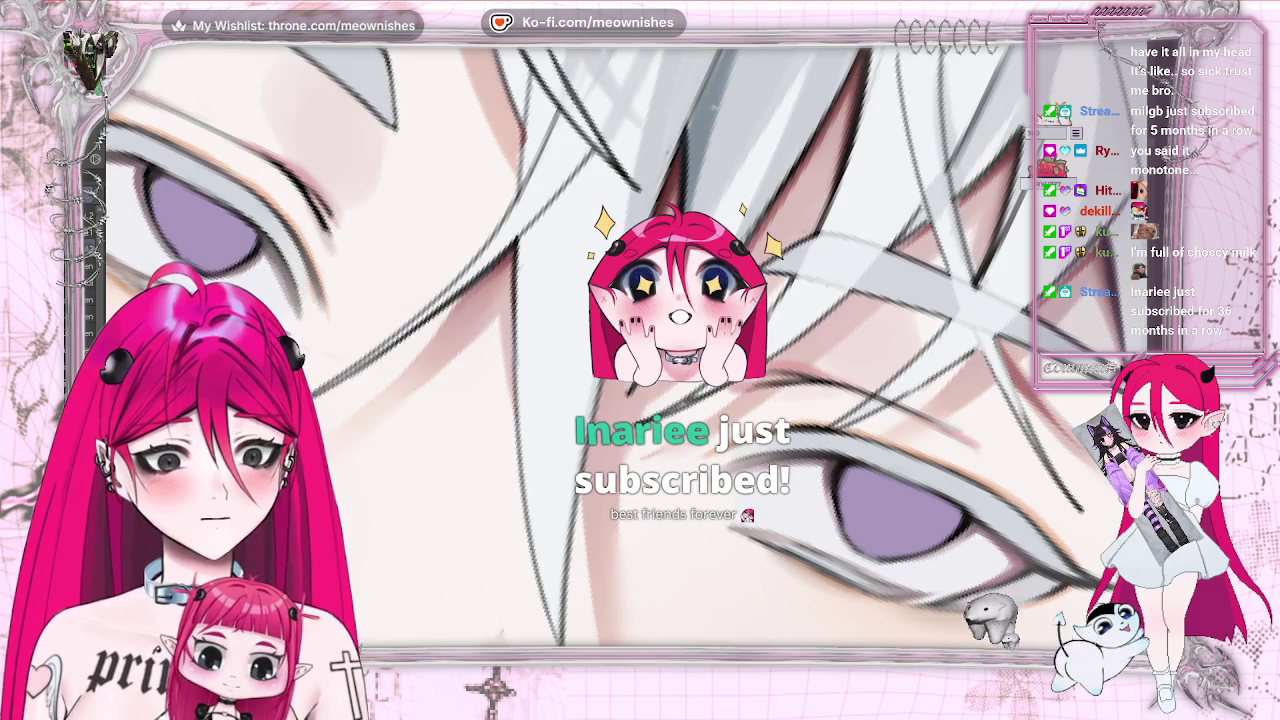
scroll(600, 340, "left", 3)
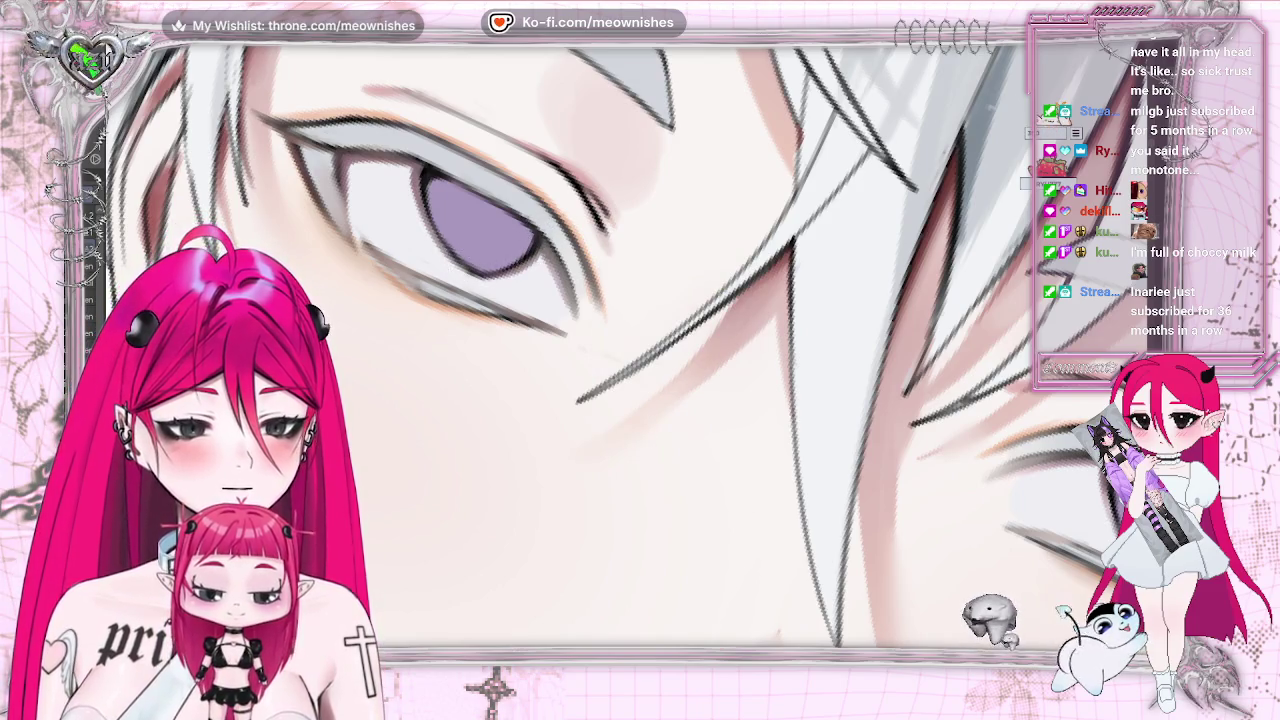
key("Home")
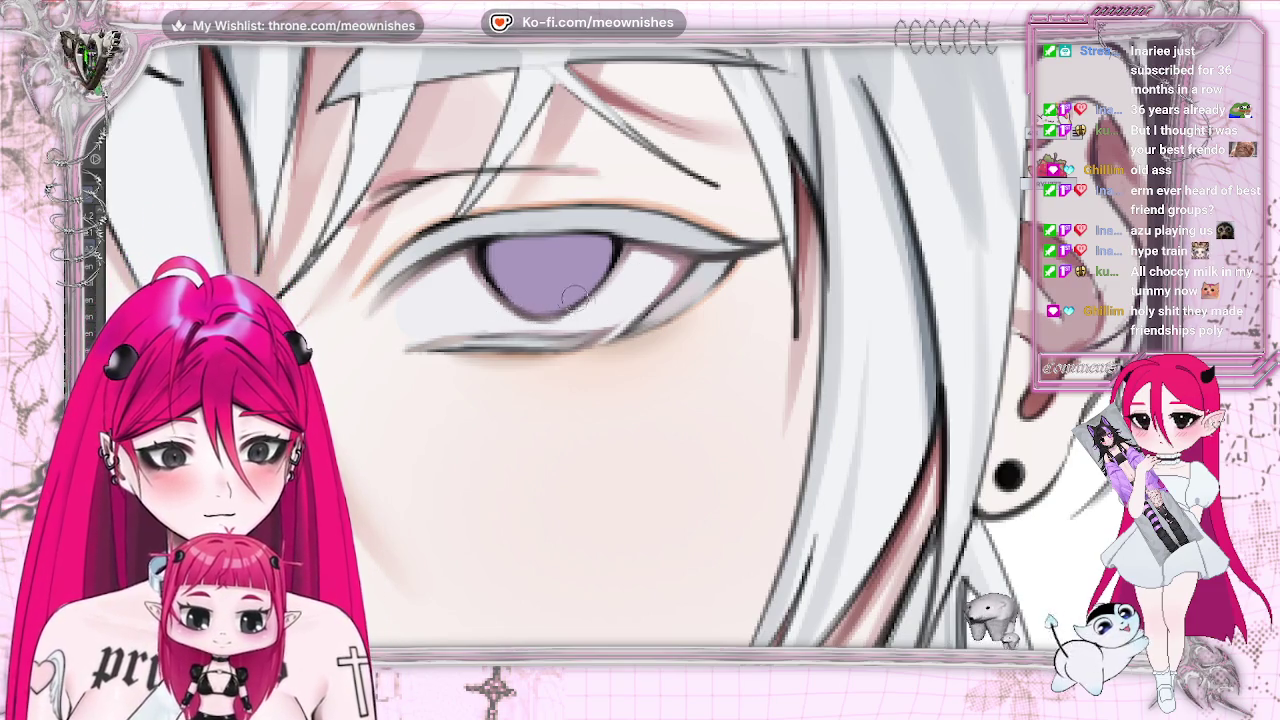
scroll(600, 400, "down", 5)
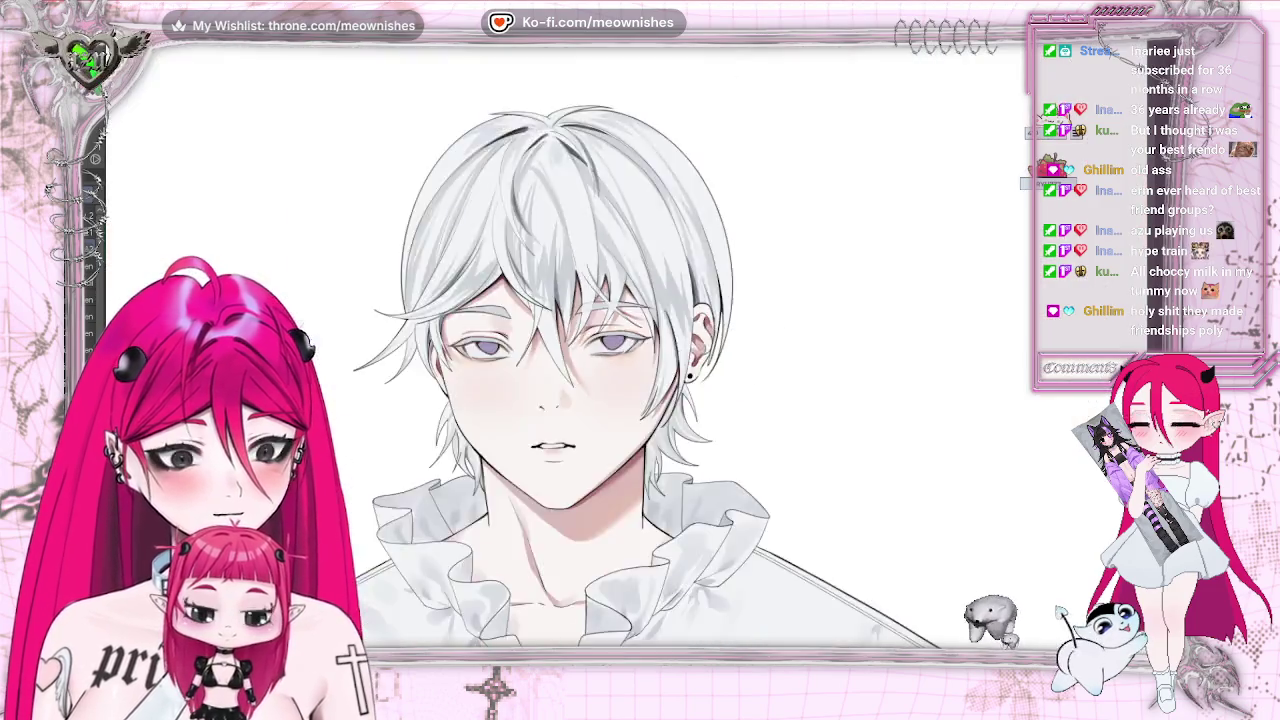
scroll(624, 355, "up", 3)
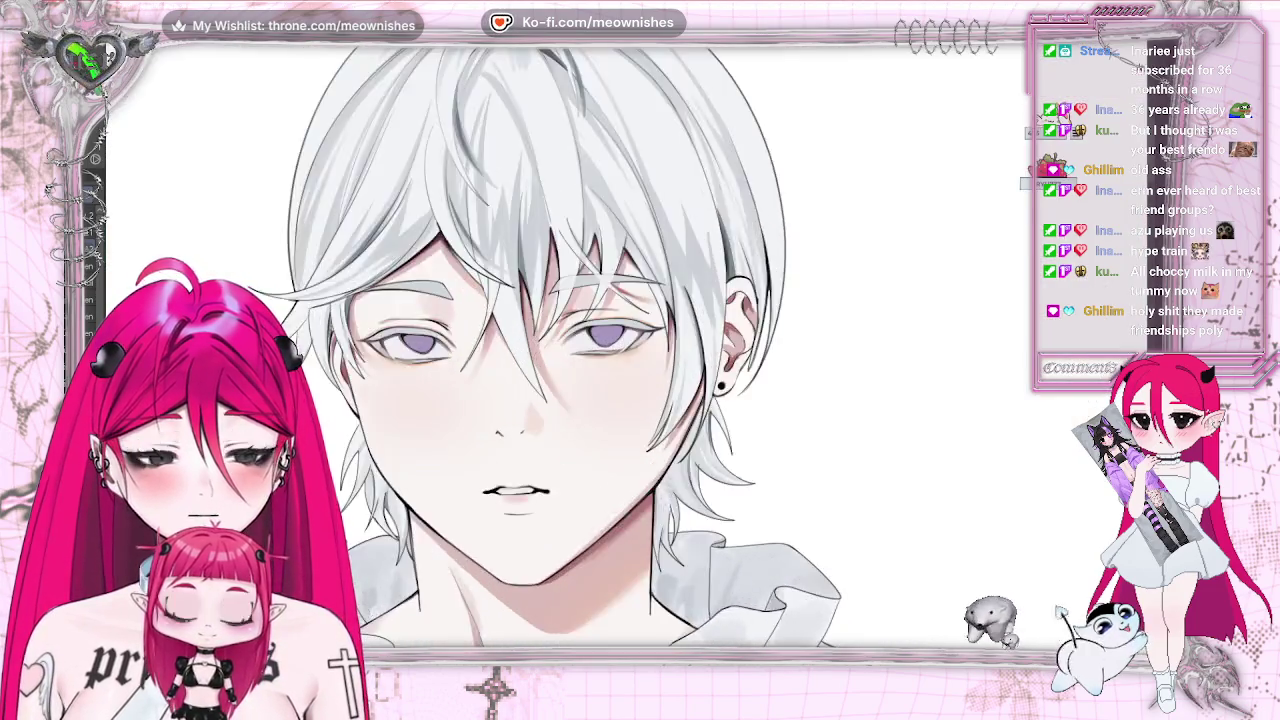
scroll(624, 355, "up", 2)
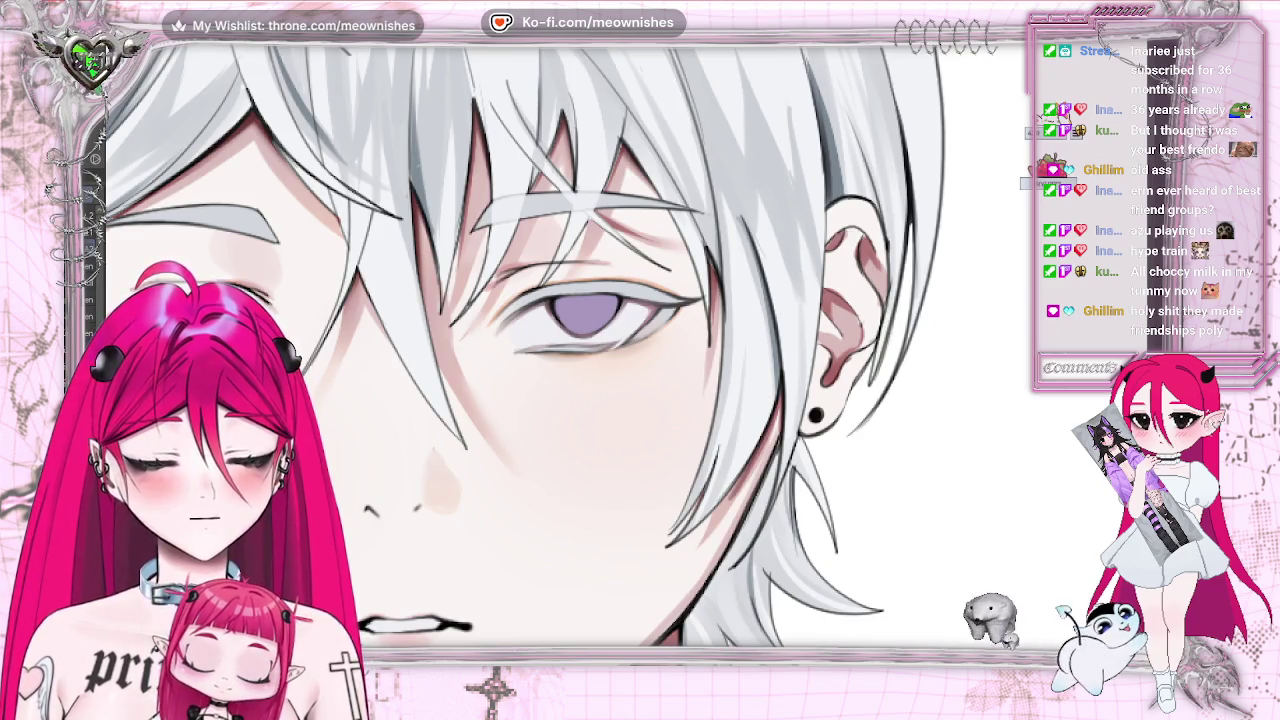
scroll(600, 350, "down", 3)
scroll(600, 350, "up", 3)
scroll(600, 350, "up", 1)
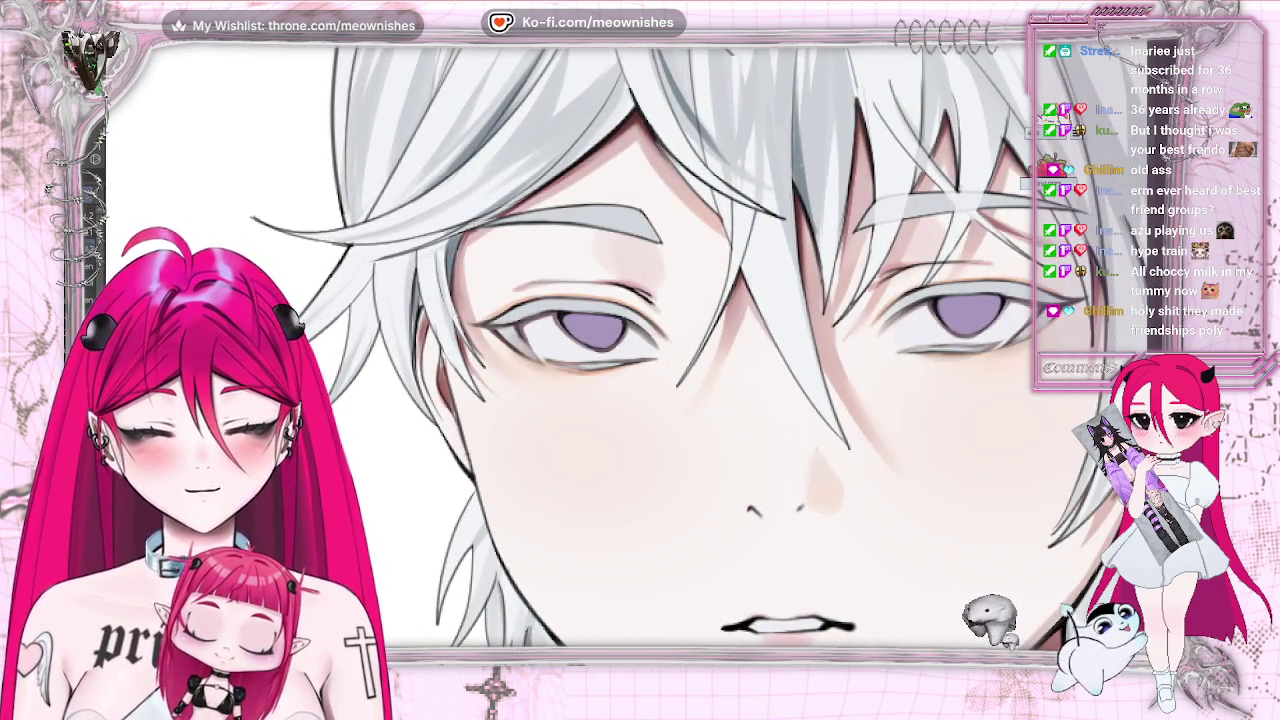
scroll(611, 351, "up", 3)
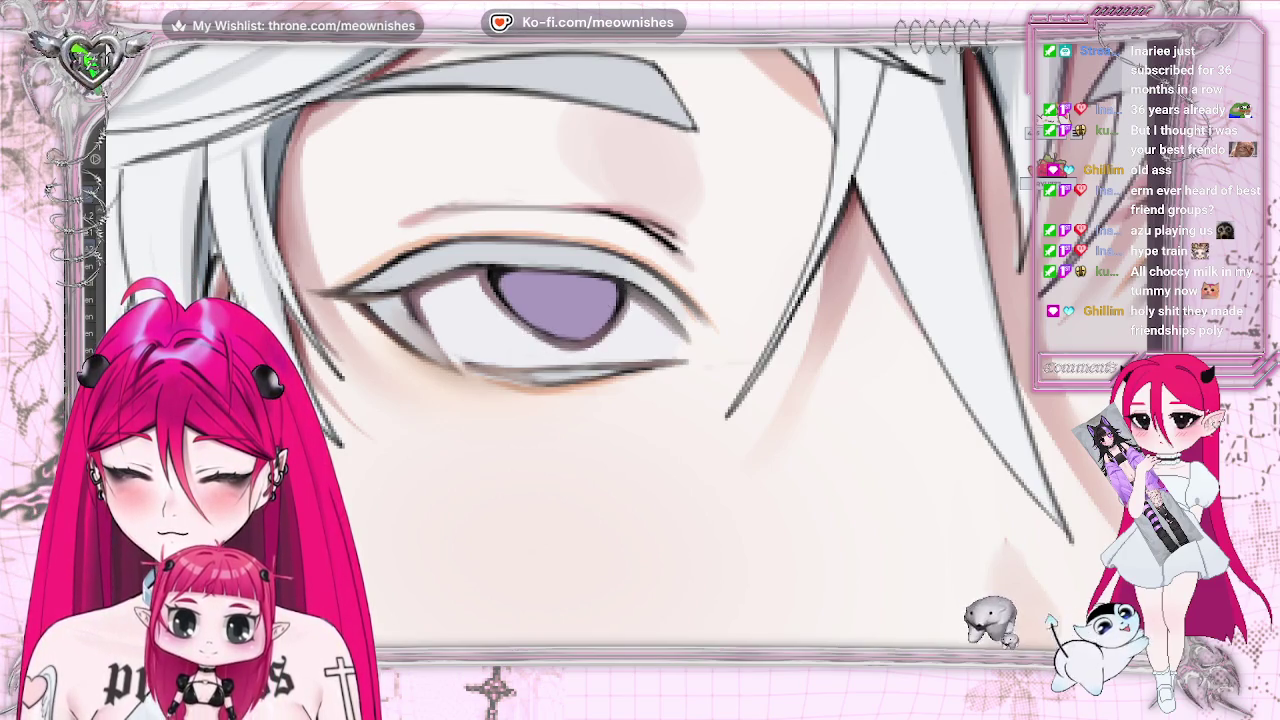
scroll(640, 345, "down", 3)
scroll(640, 345, "down", 3)
scroll(640, 345, "down", 2)
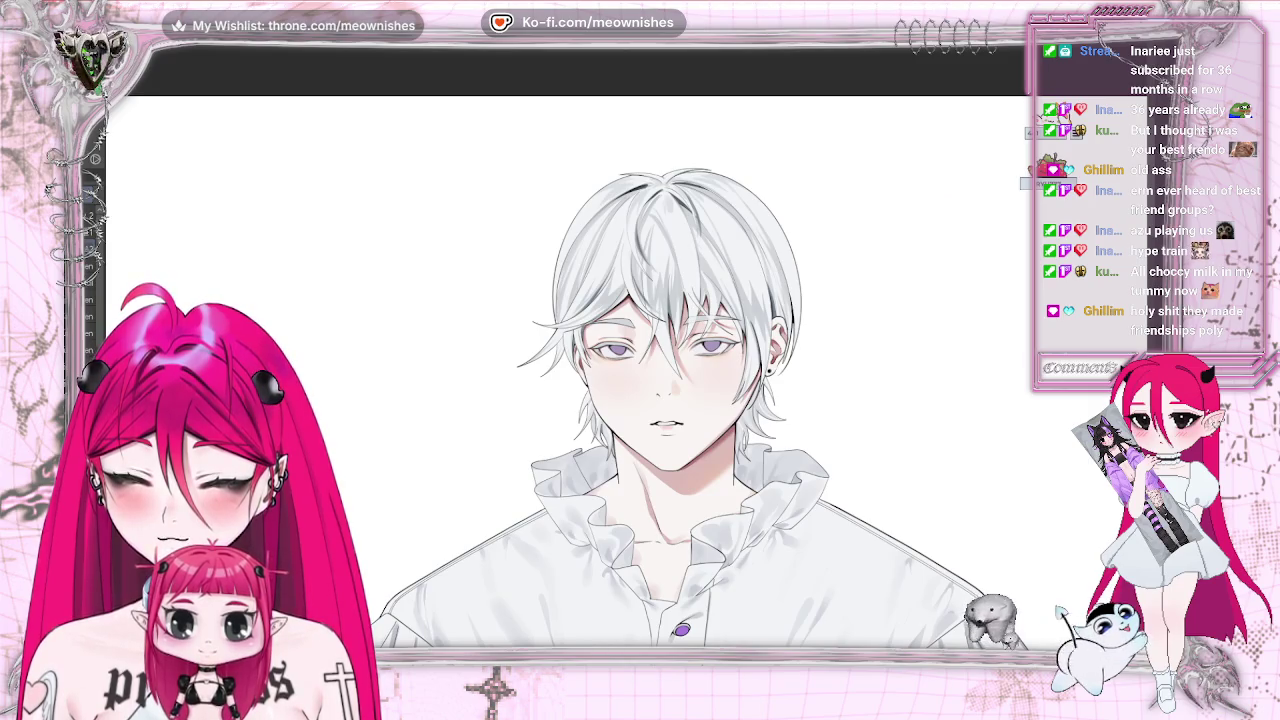
scroll(640, 345, "down", 3)
scroll(640, 345, "down", 2)
scroll(638, 345, "up", 5)
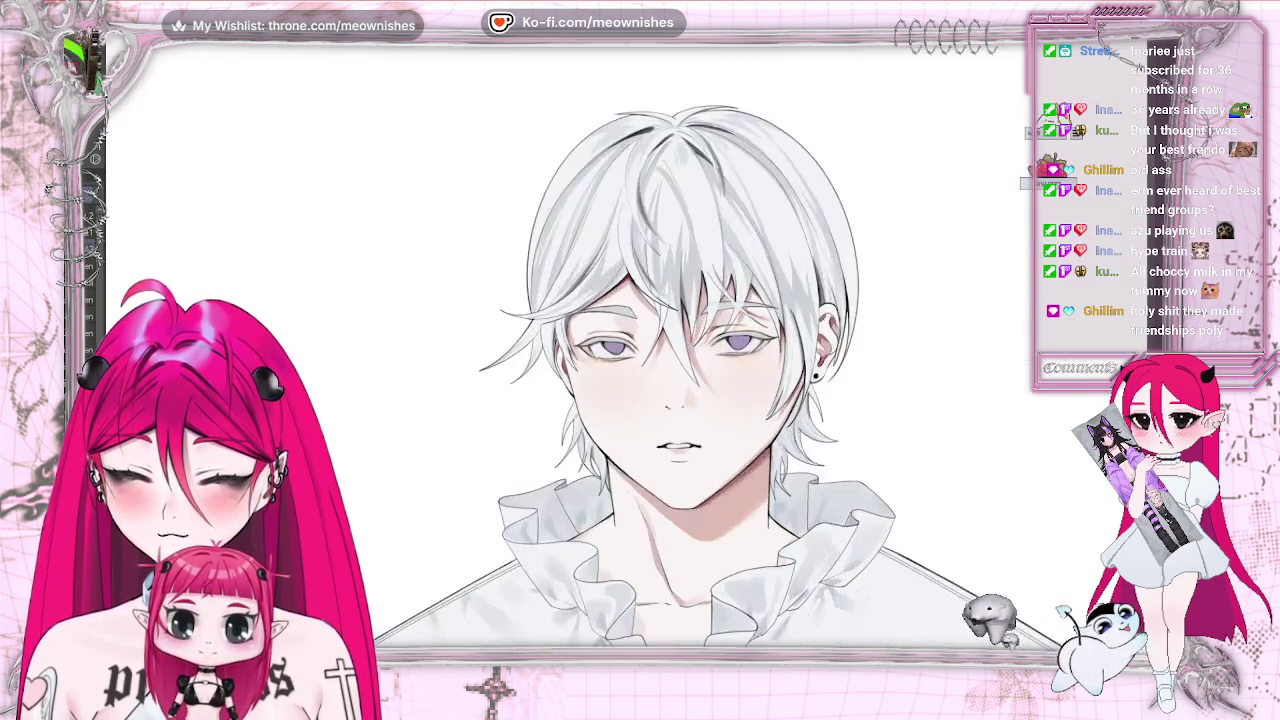
scroll(638, 345, "up", 2)
scroll(608, 370, "up", 2)
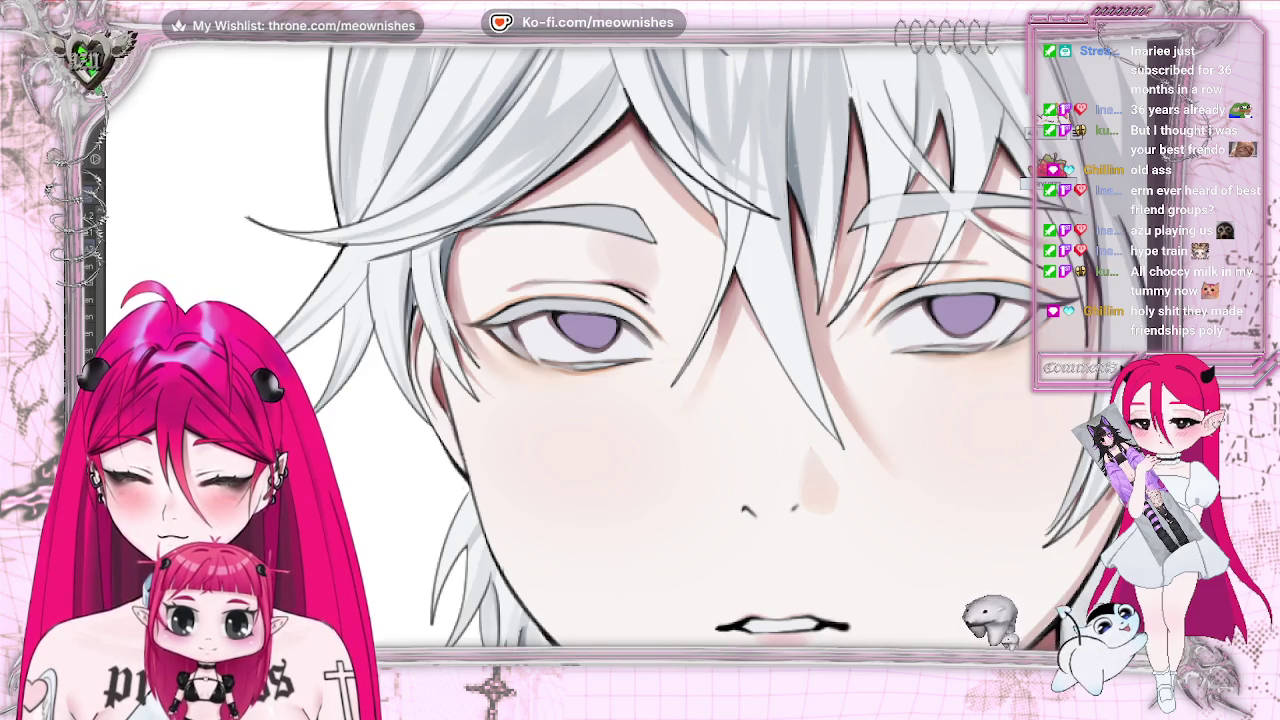
scroll(630, 350, "down", 1)
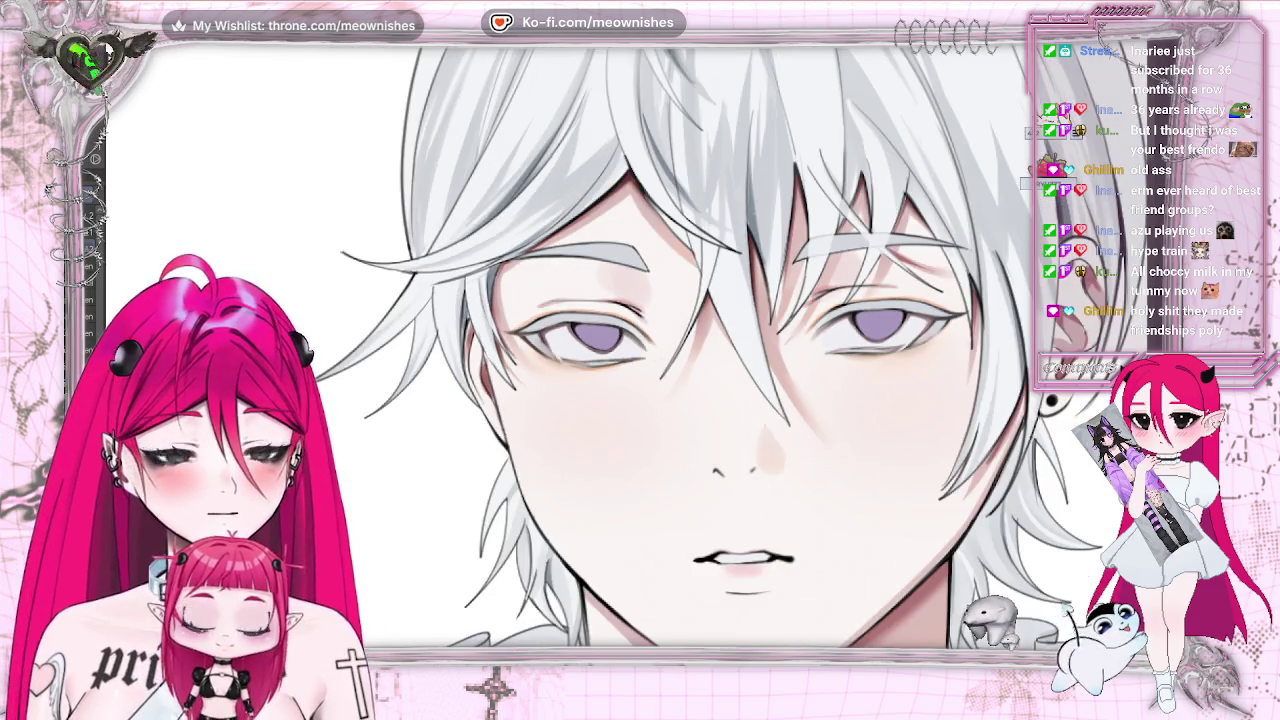
scroll(620, 352, "up", 2)
scroll(620, 352, "up", 3)
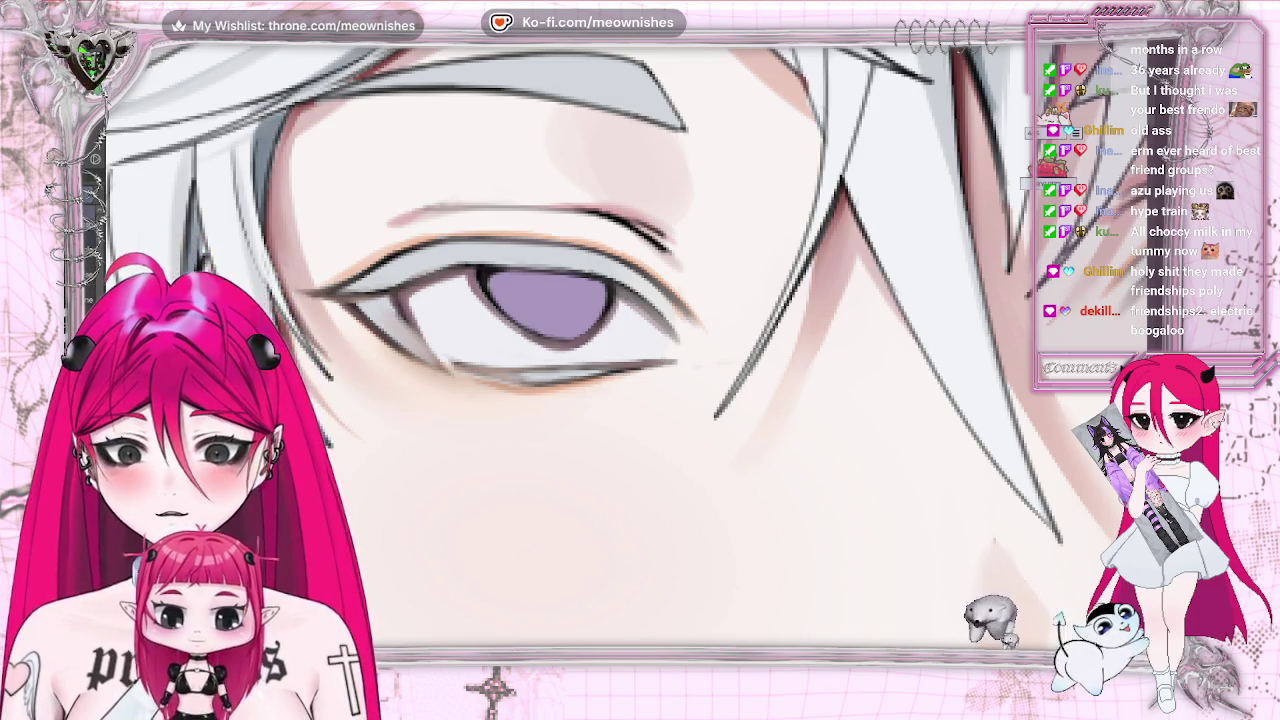
- Lasso the lower half of the iris, paint darker purple inside, and deselect
left_click_drag(565, 303, 521, 348)
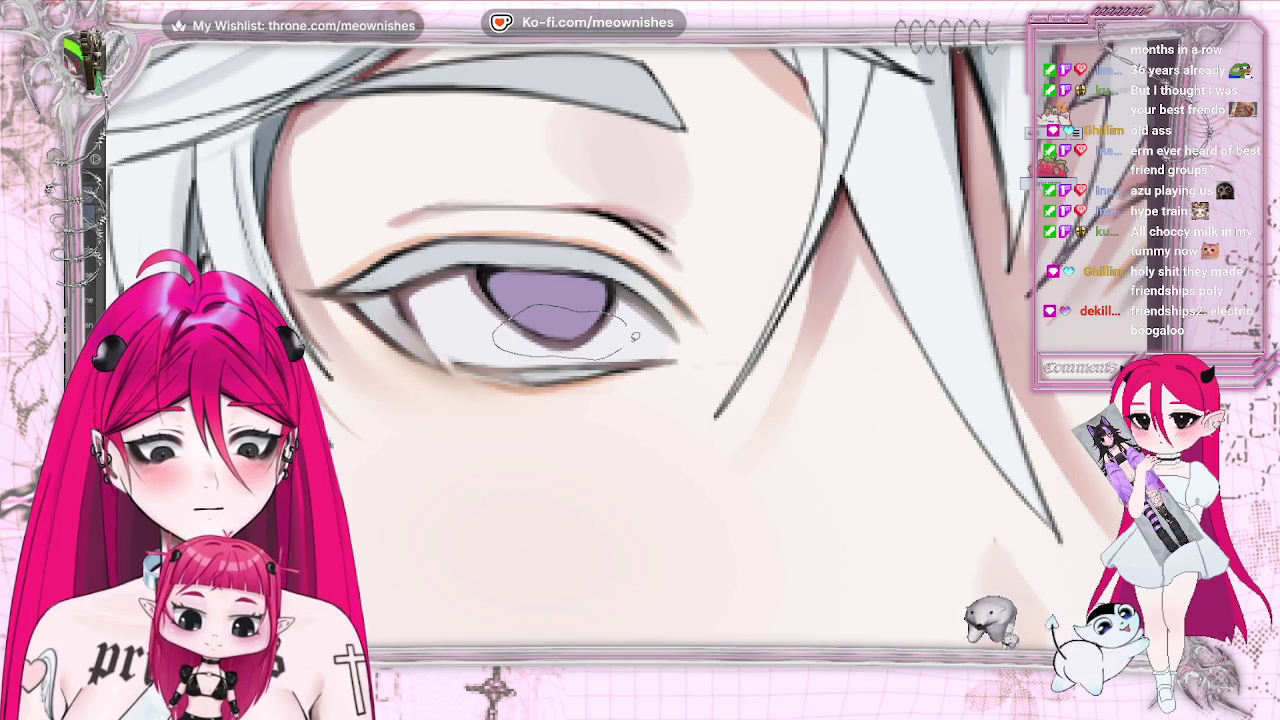
left_click_drag(634, 337, 630, 328)
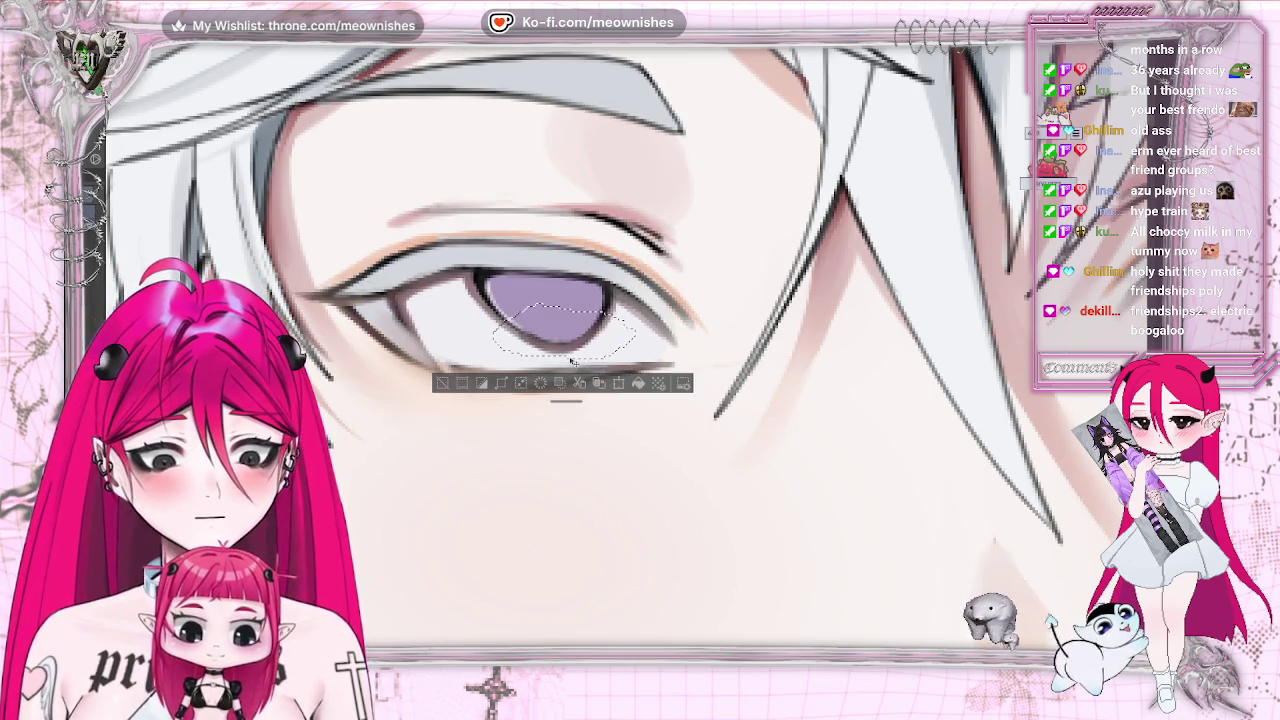
left_click_drag(600, 322, 582, 355)
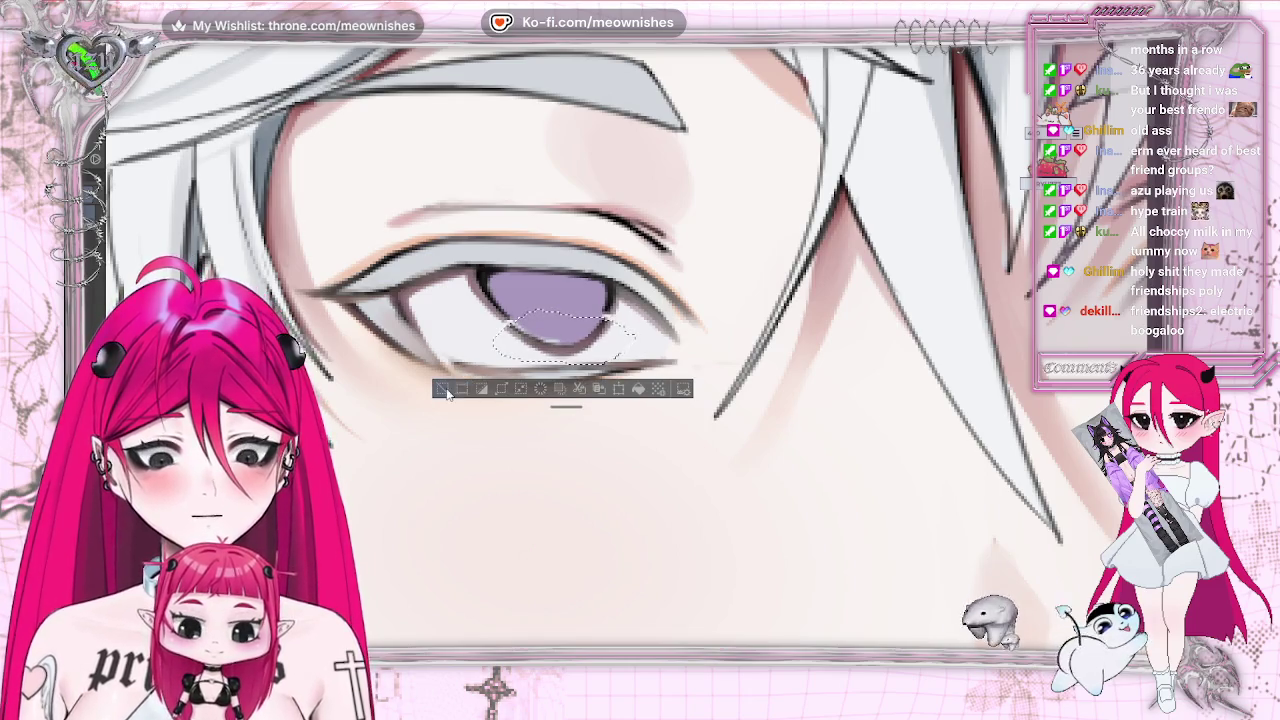
left_click(447, 393)
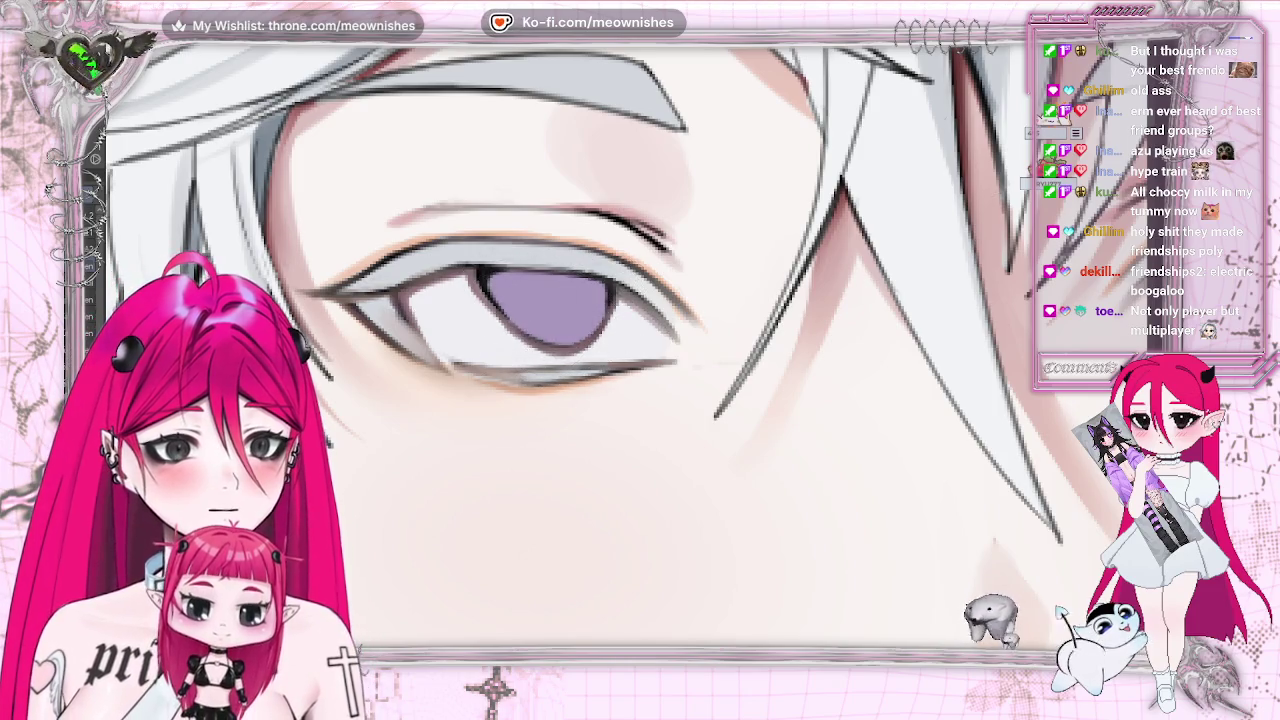
key("ctrl+minus")
key("ctrl+minus")
key("ctrl+minus")
key("ctrl+minus")
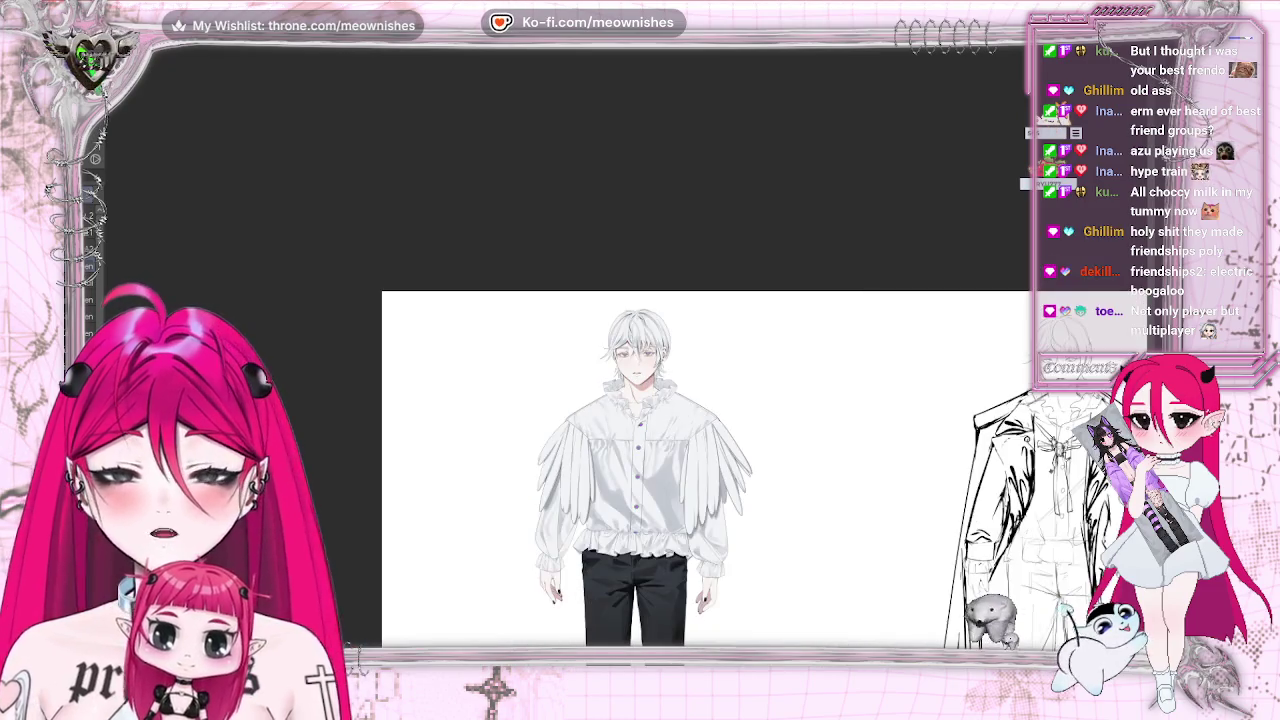
scroll(628, 339, "up", 2)
scroll(628, 339, "up", 2)
scroll(628, 339, "up", 1)
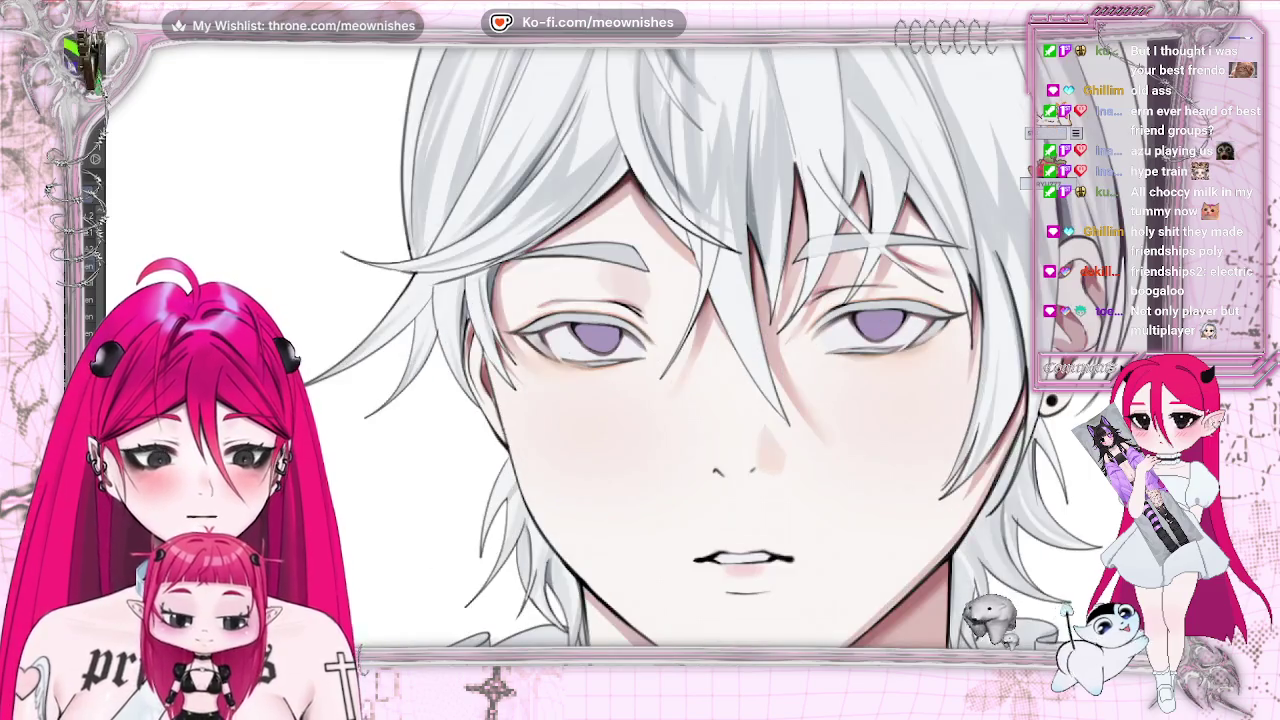
key("m")
key("m")
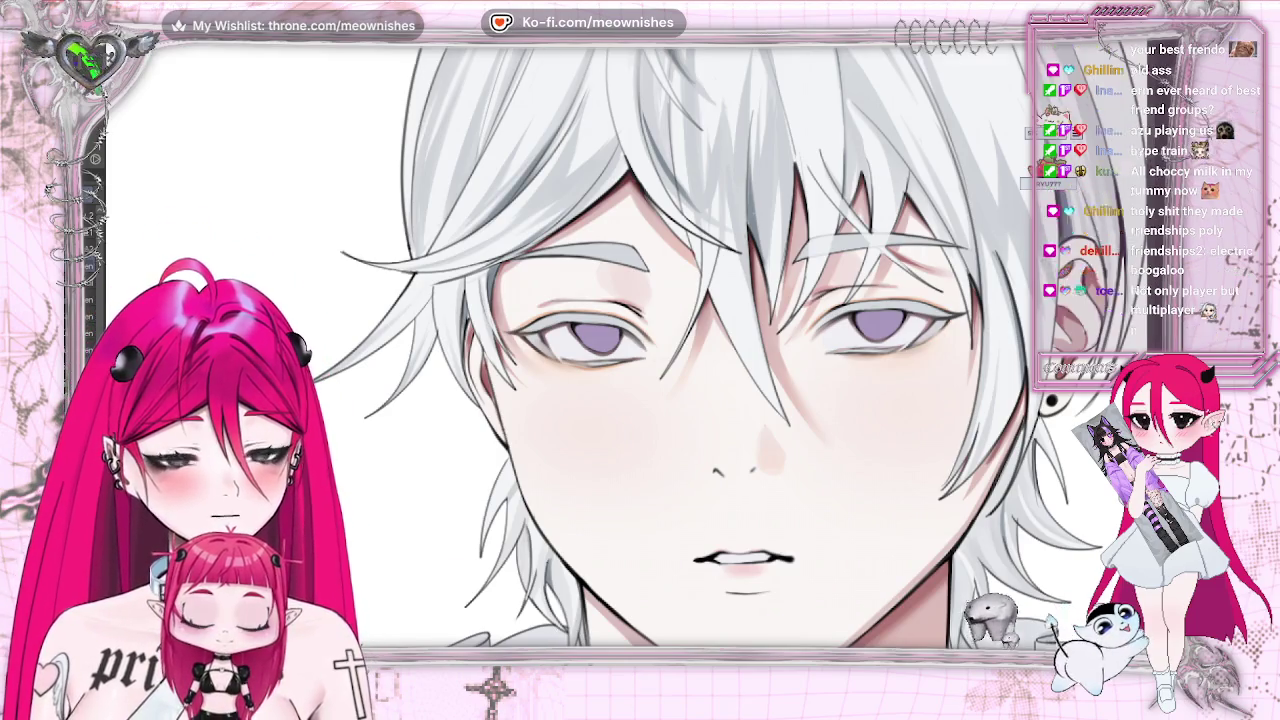
key("ctrl+0")
key("ctrl+plus")
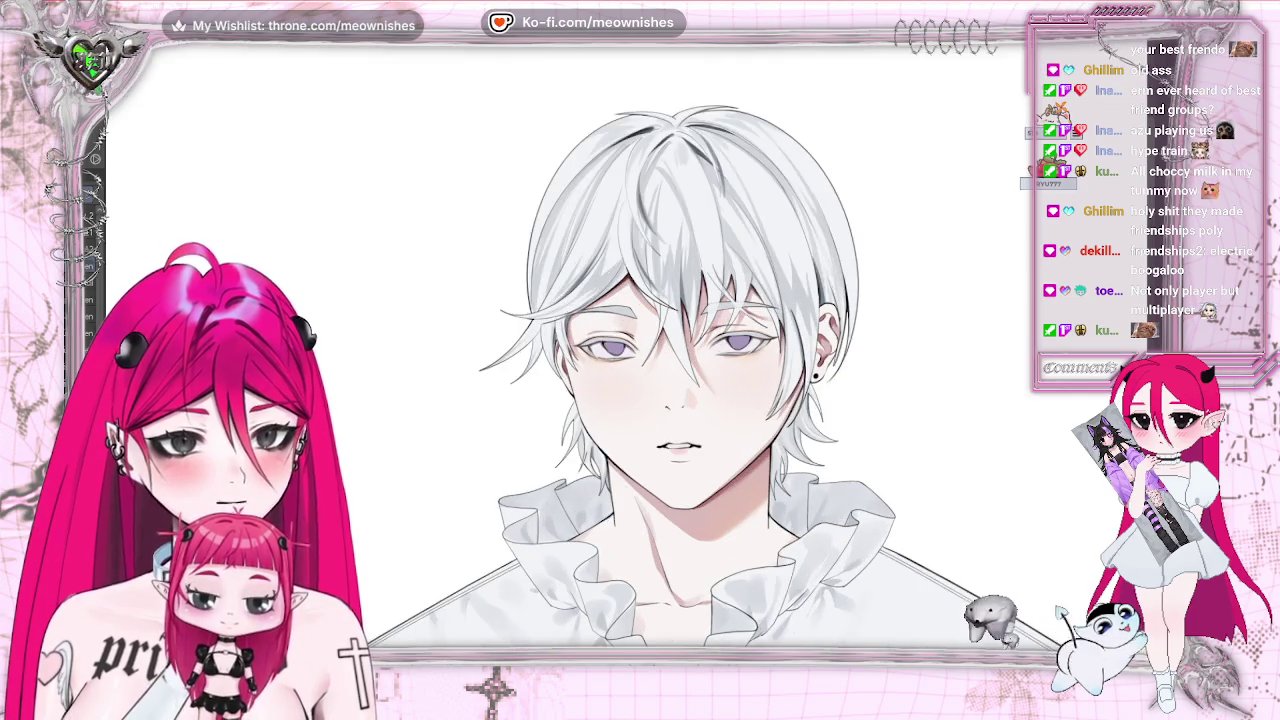
key("ctrl+plus")
key("ctrl+plus")
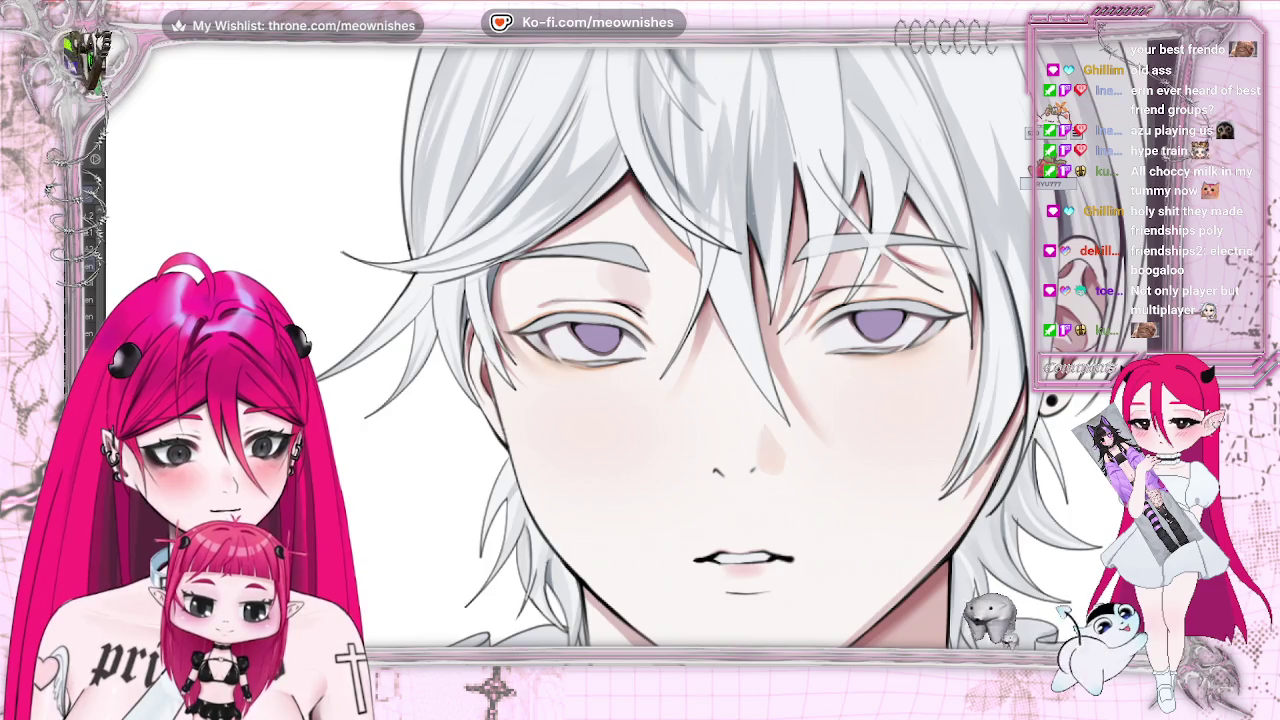
key("ctrl+plus")
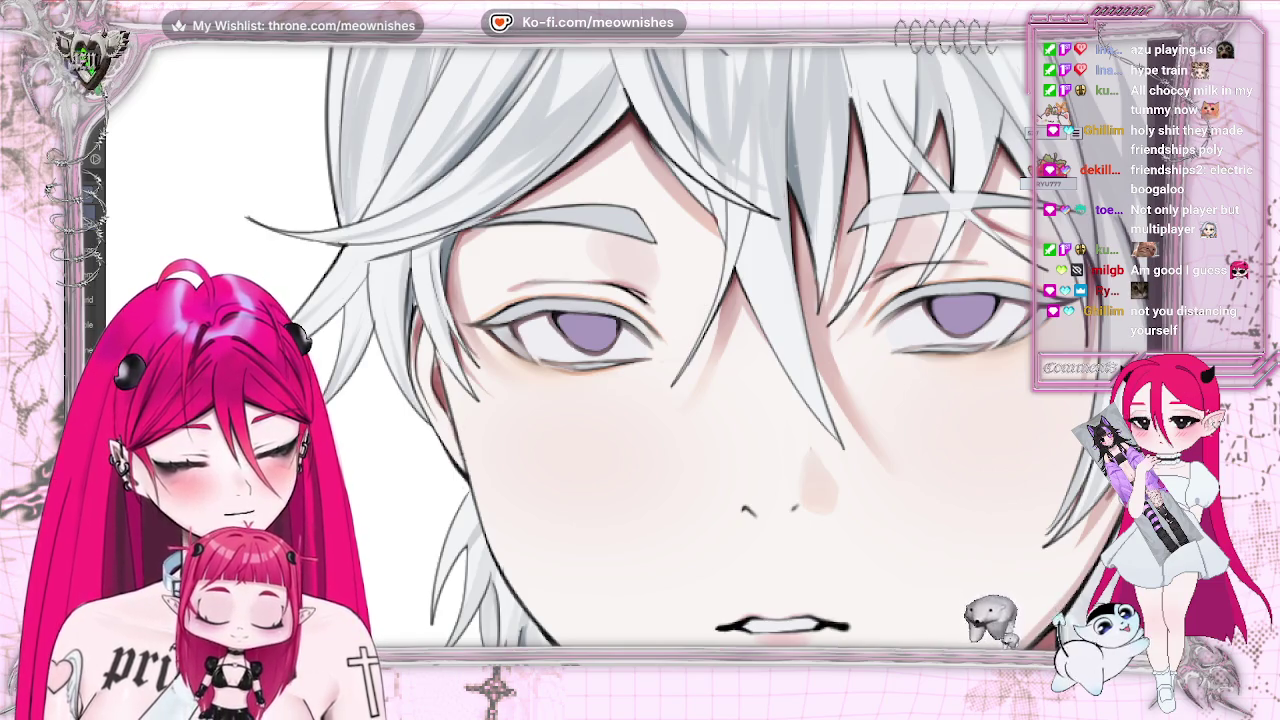
- Try a warm peach stroke along the iris bottom, then undo it
key("ctrl+plus")
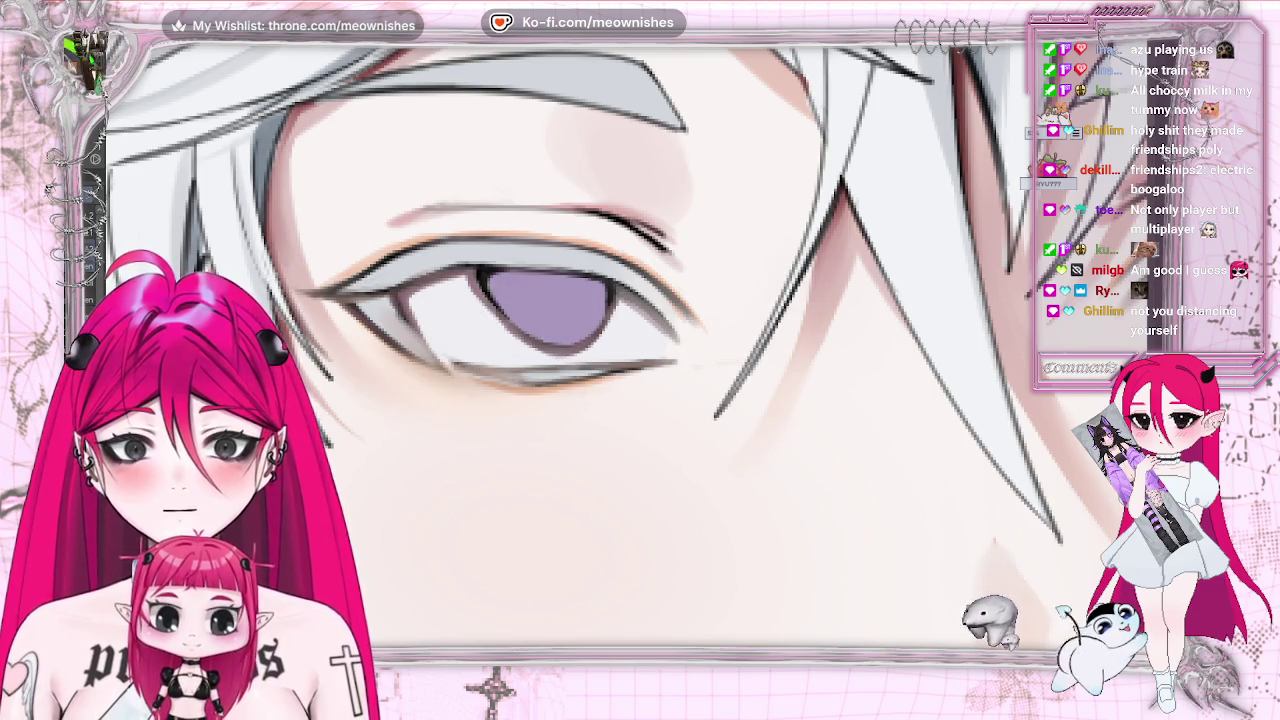
left_click_drag(543, 327, 573, 335)
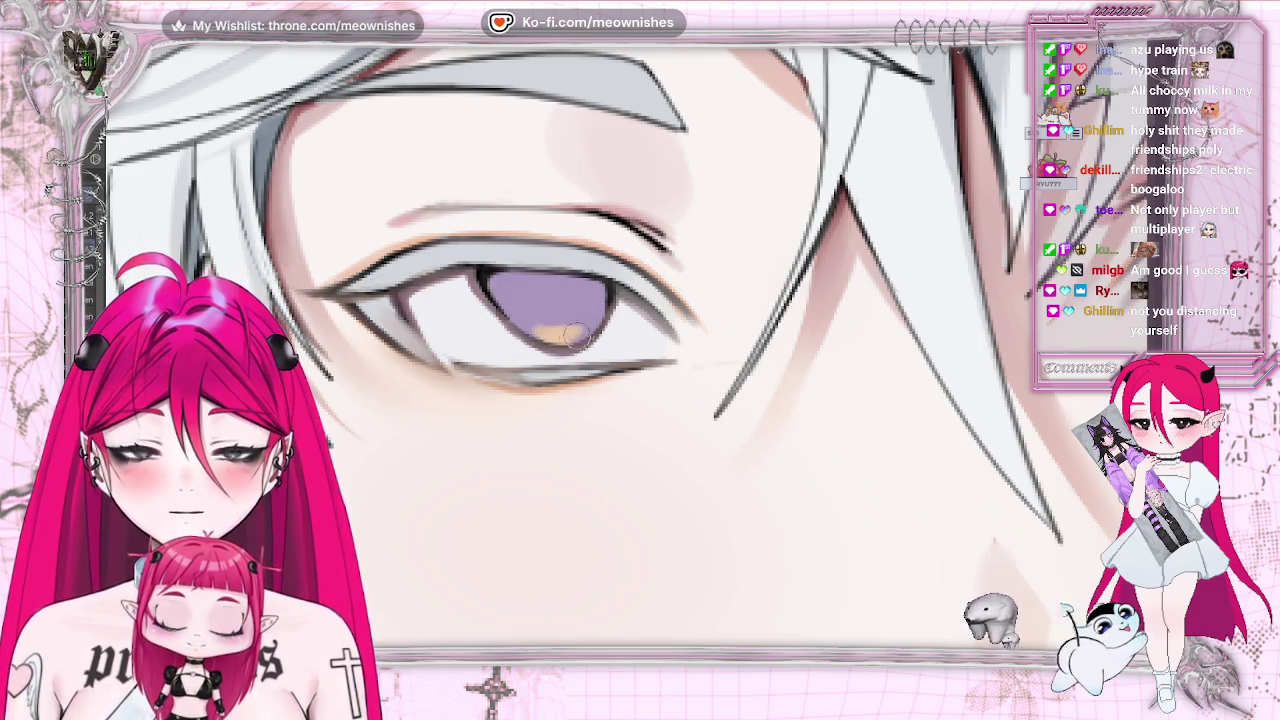
scroll(615, 345, "down", 5)
scroll(615, 345, "down", 3)
scroll(615, 345, "up", 1)
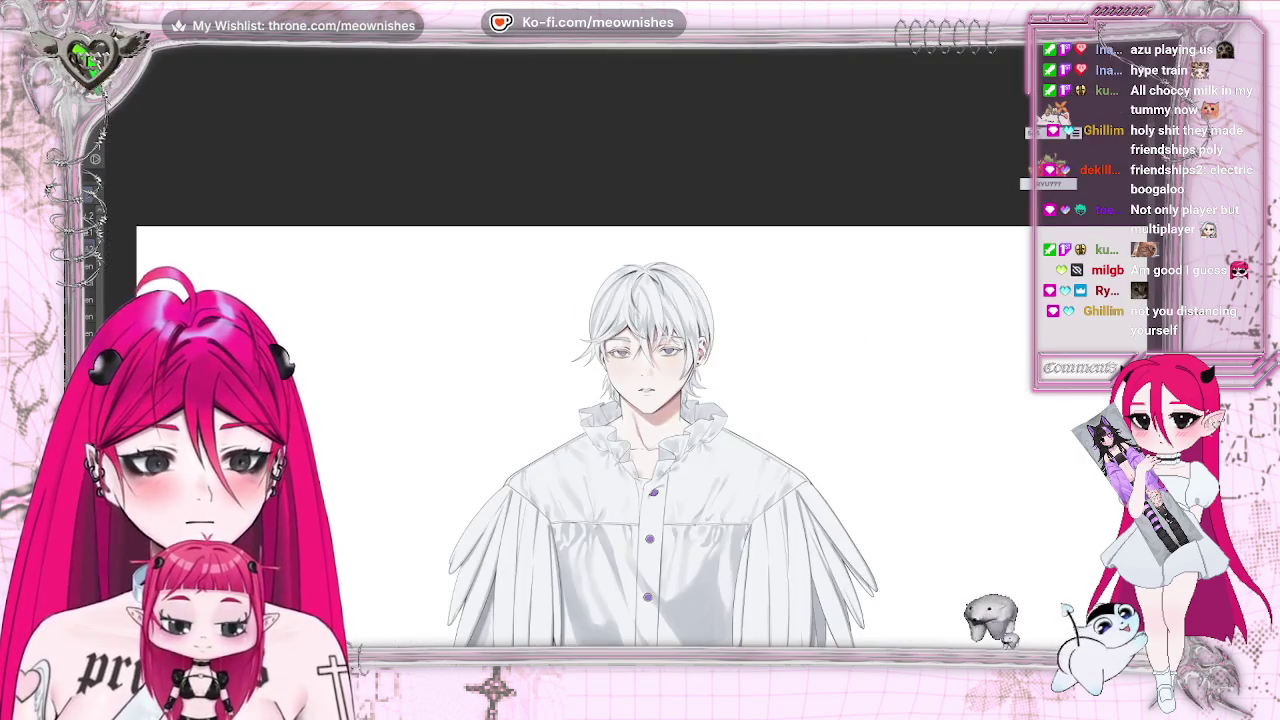
scroll(615, 345, "up", 4)
scroll(618, 356, "up", 4)
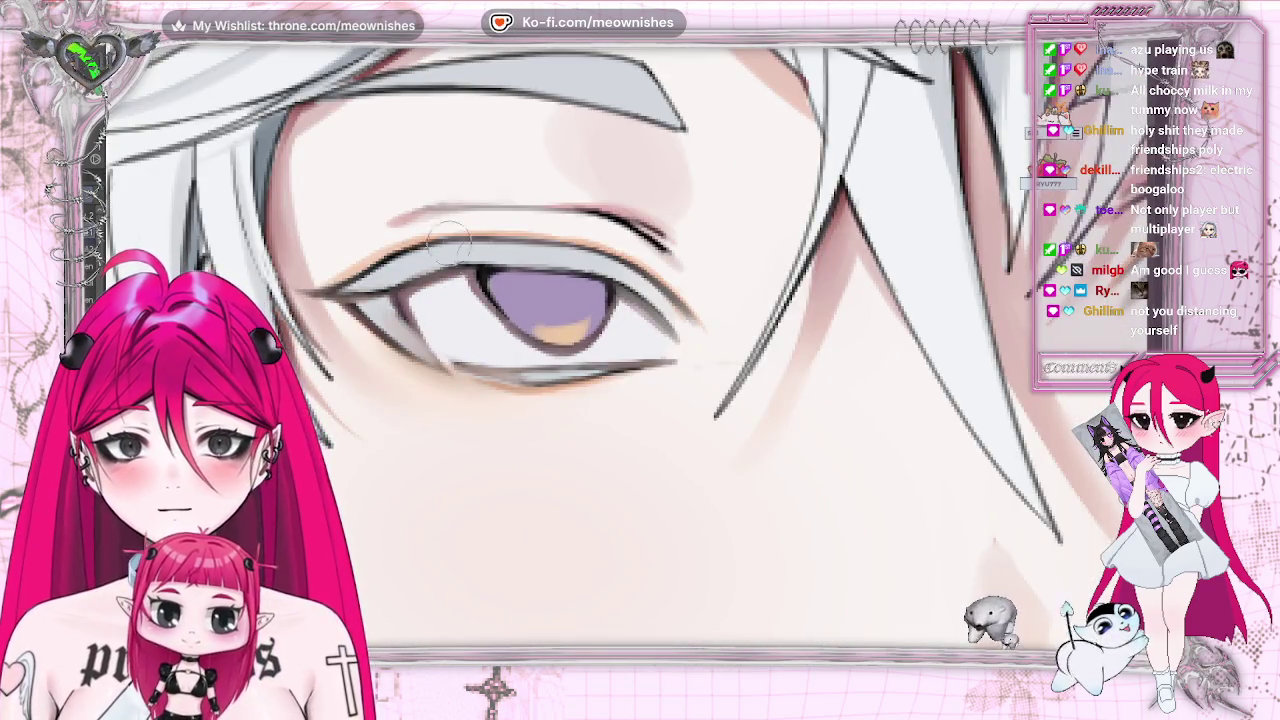
key("ctrl+z")
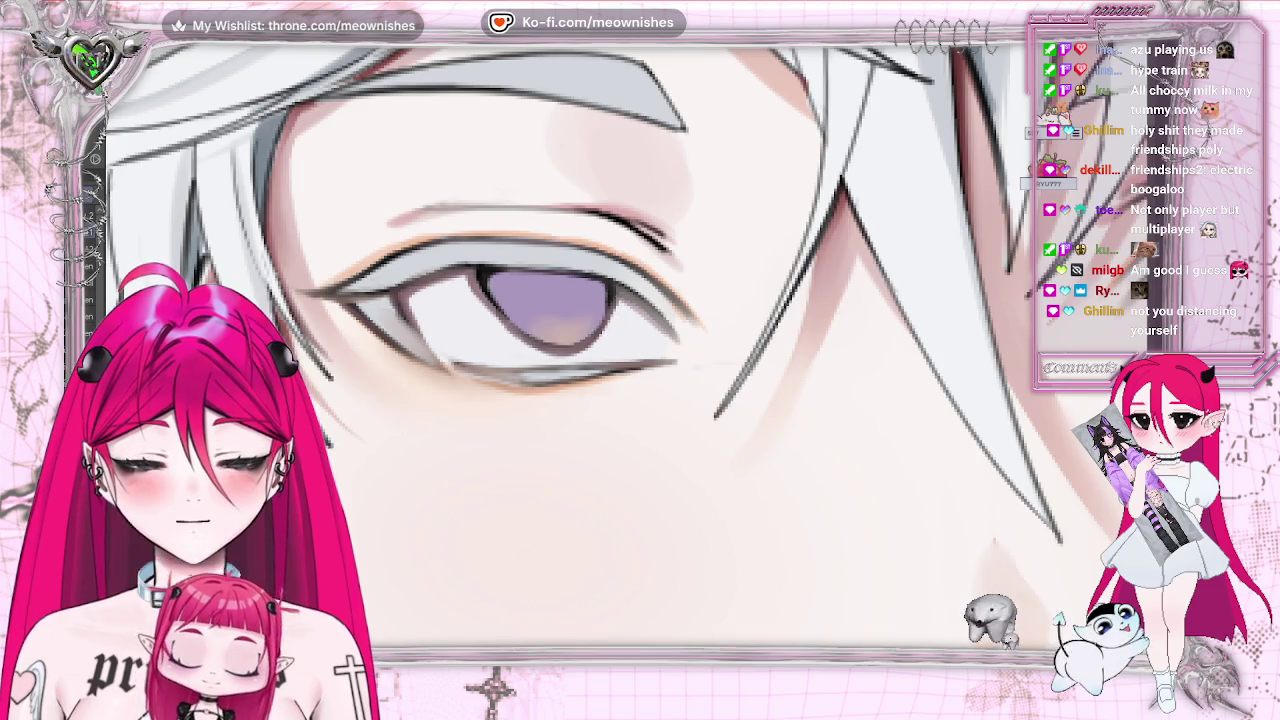
- Repaint a lighter peach glow along the iris bottom, comparing with undo and redo before keeping it
scroll(615, 345, "right", 2)
scroll(615, 345, "right", 2)
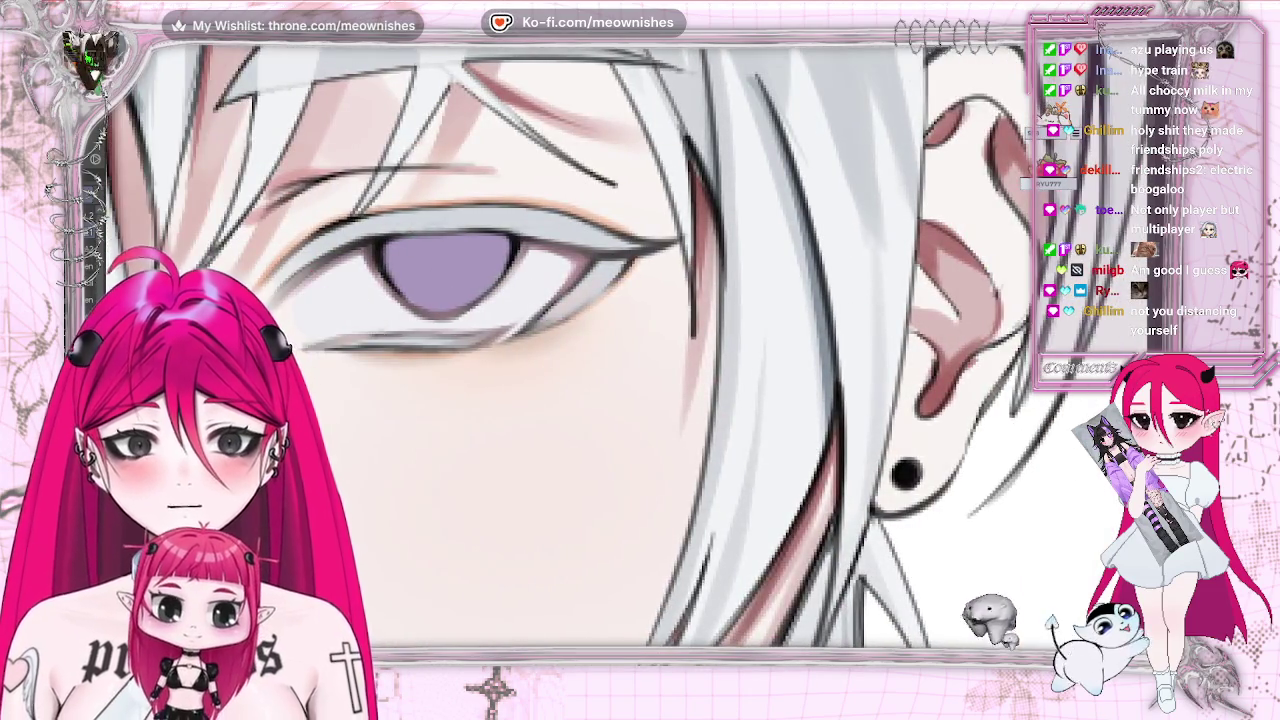
mouse_move(455, 302)
left_mouse_down()
mouse_move(420, 297)
mouse_move(485, 288)
mouse_move(415, 300)
mouse_move(480, 300)
mouse_move(432, 292)
left_mouse_up()
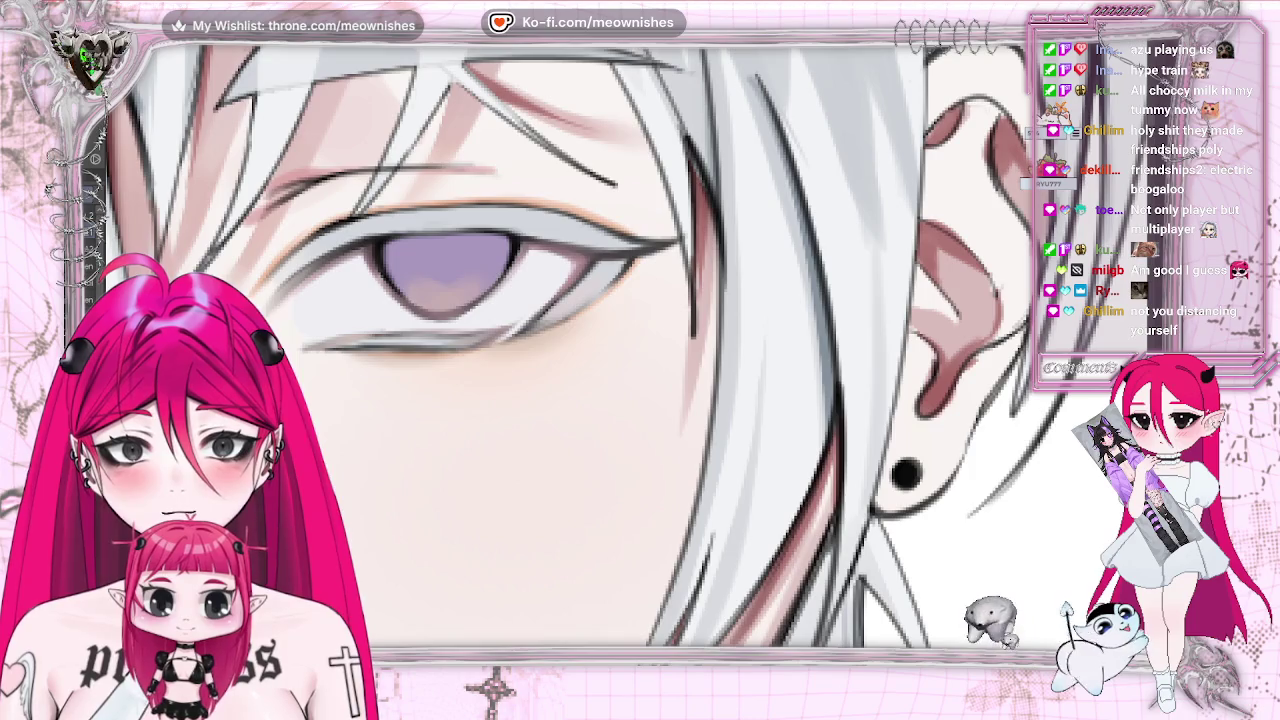
key("ctrl+z")
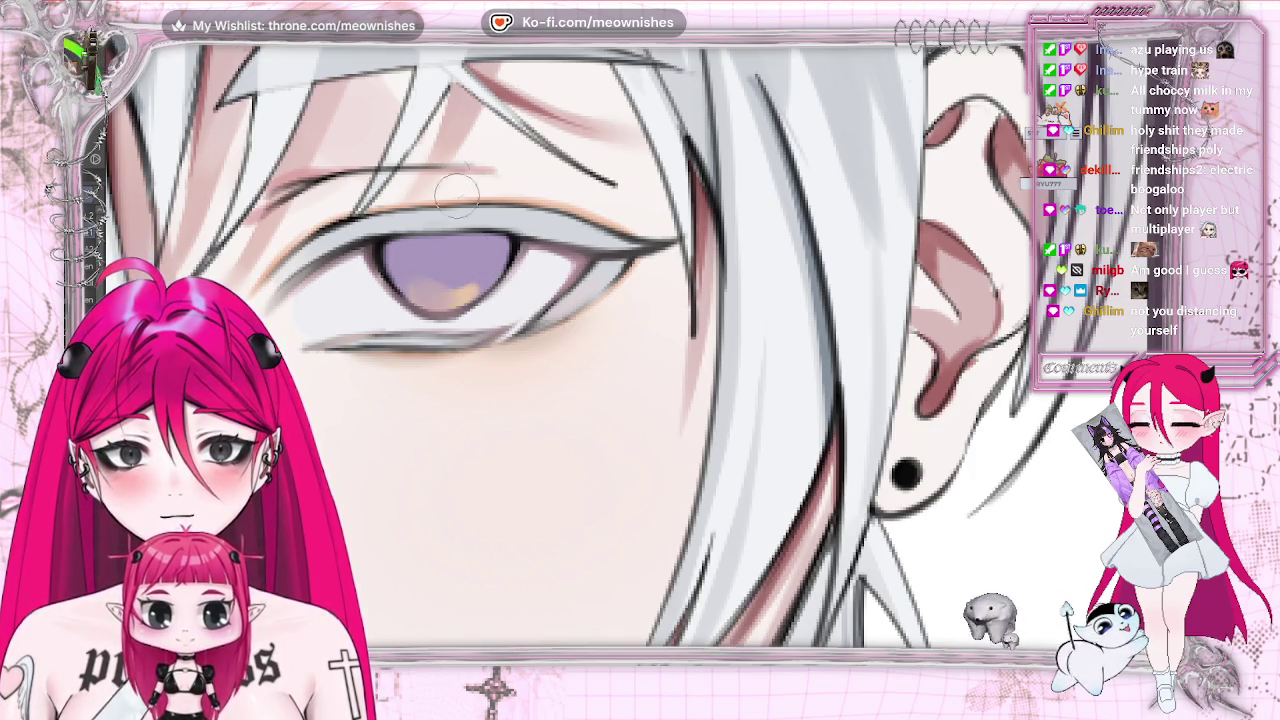
key("ctrl+y")
scroll(640, 360, "down", 5)
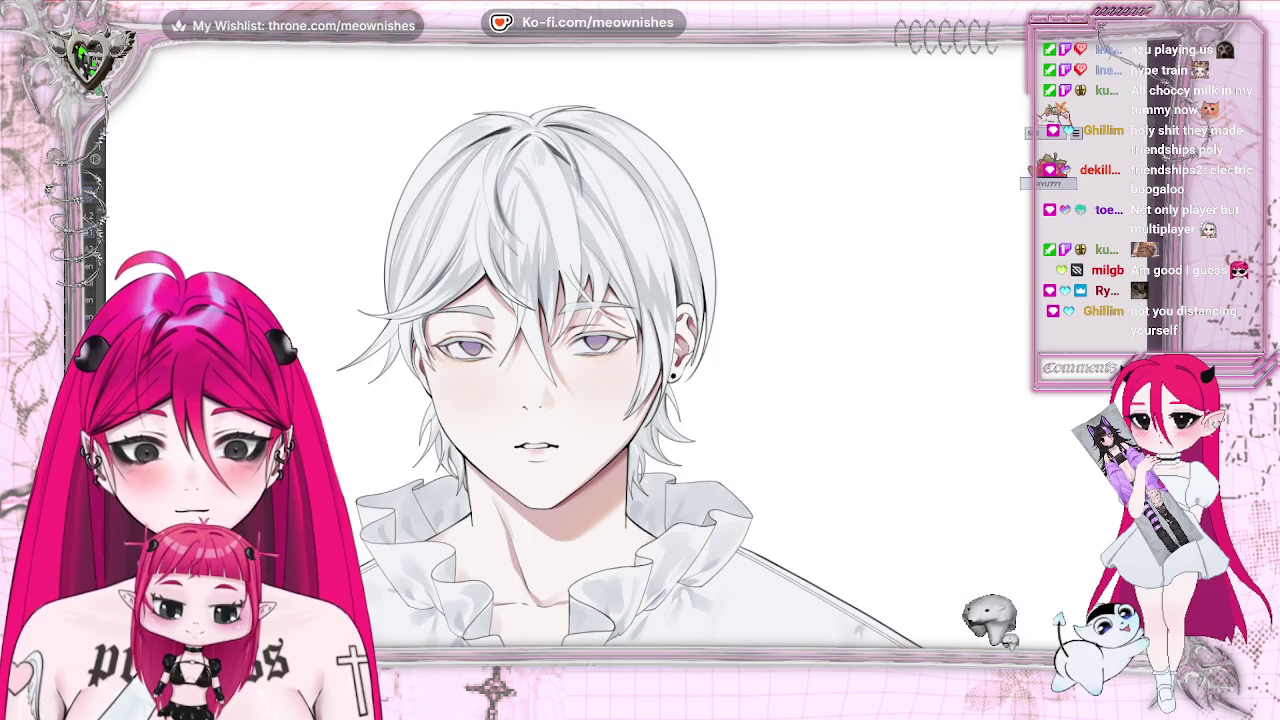
- Pan to the other eye and brush a warm peach tint onto its lower iris
scroll(640, 360, "down", 2)
scroll(626, 355, "up", 5)
scroll(626, 355, "up", 3)
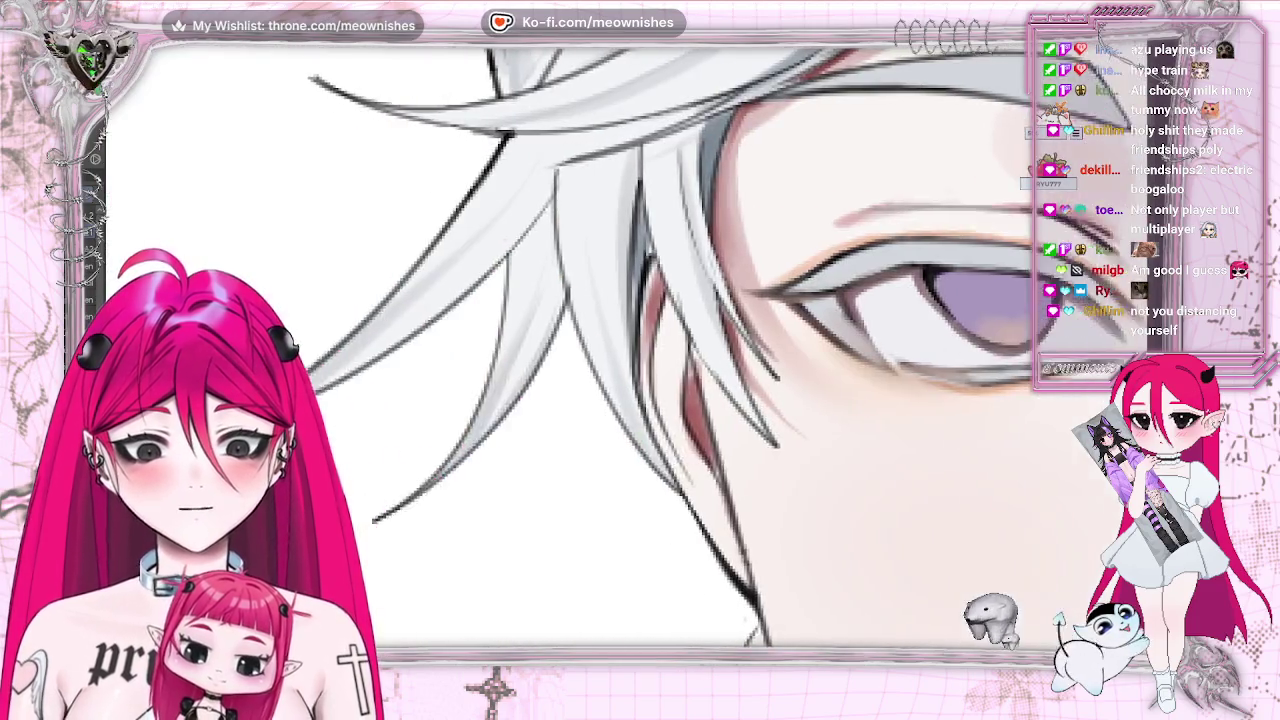
left_click_drag(150, 600, 523, 626)
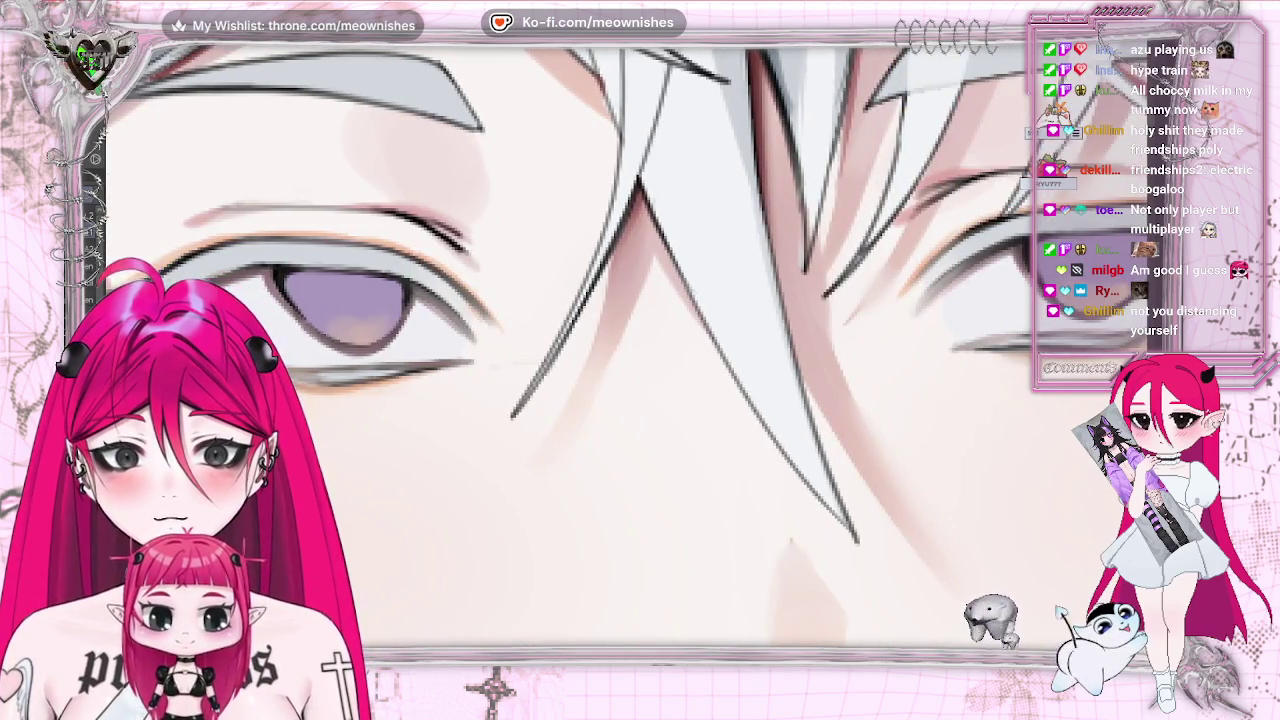
left_click_drag(351, 334, 345, 331)
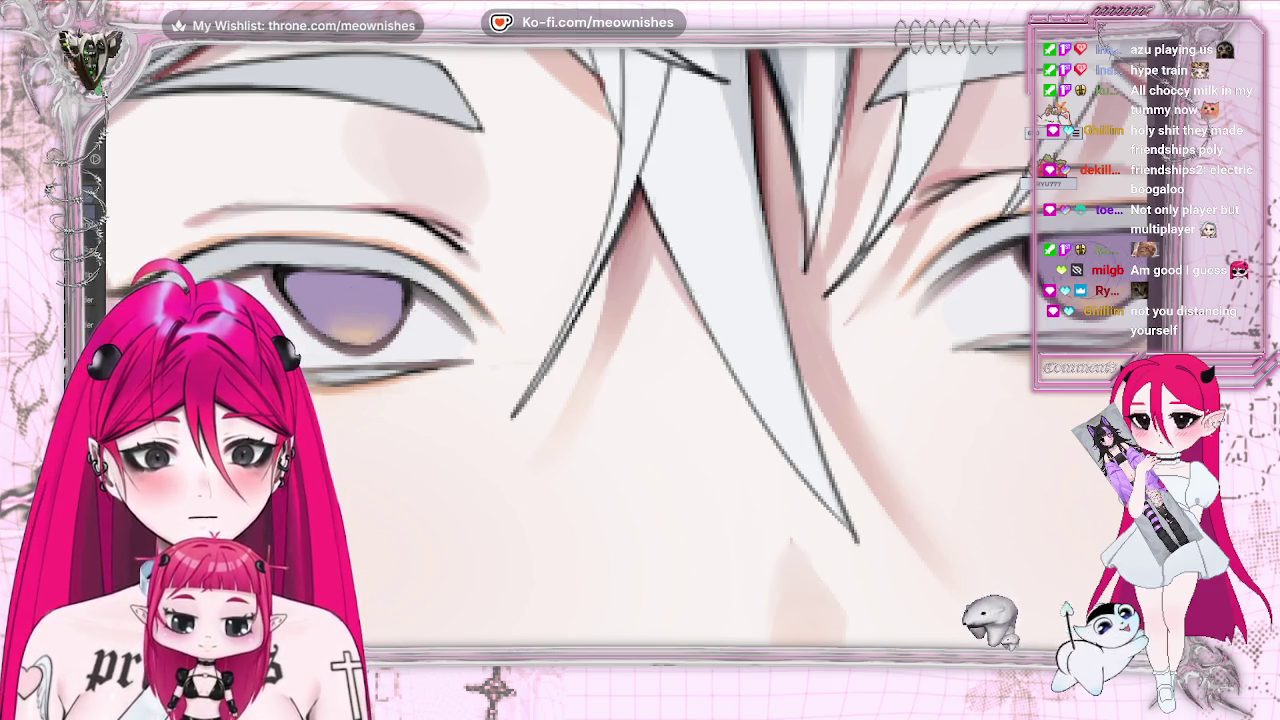
scroll(640, 350, "down", 3)
scroll(640, 350, "down", 3)
scroll(640, 350, "down", 2)
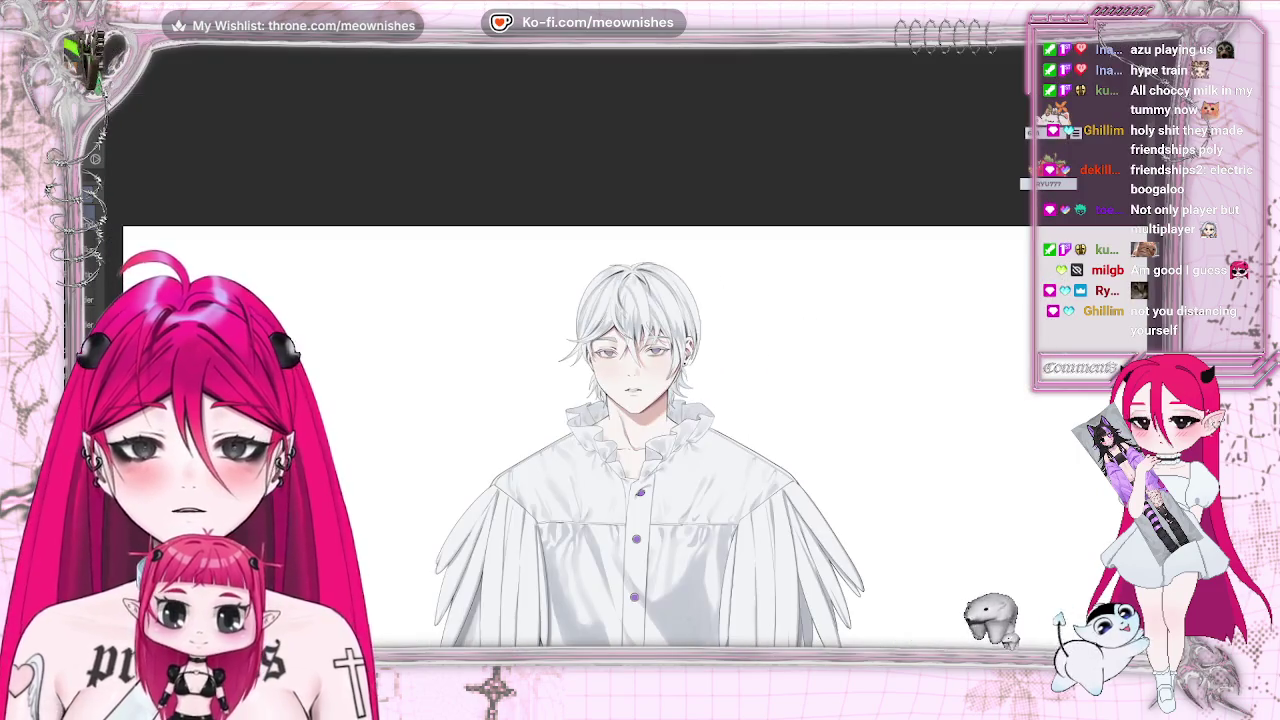
scroll(640, 400, "down", 2)
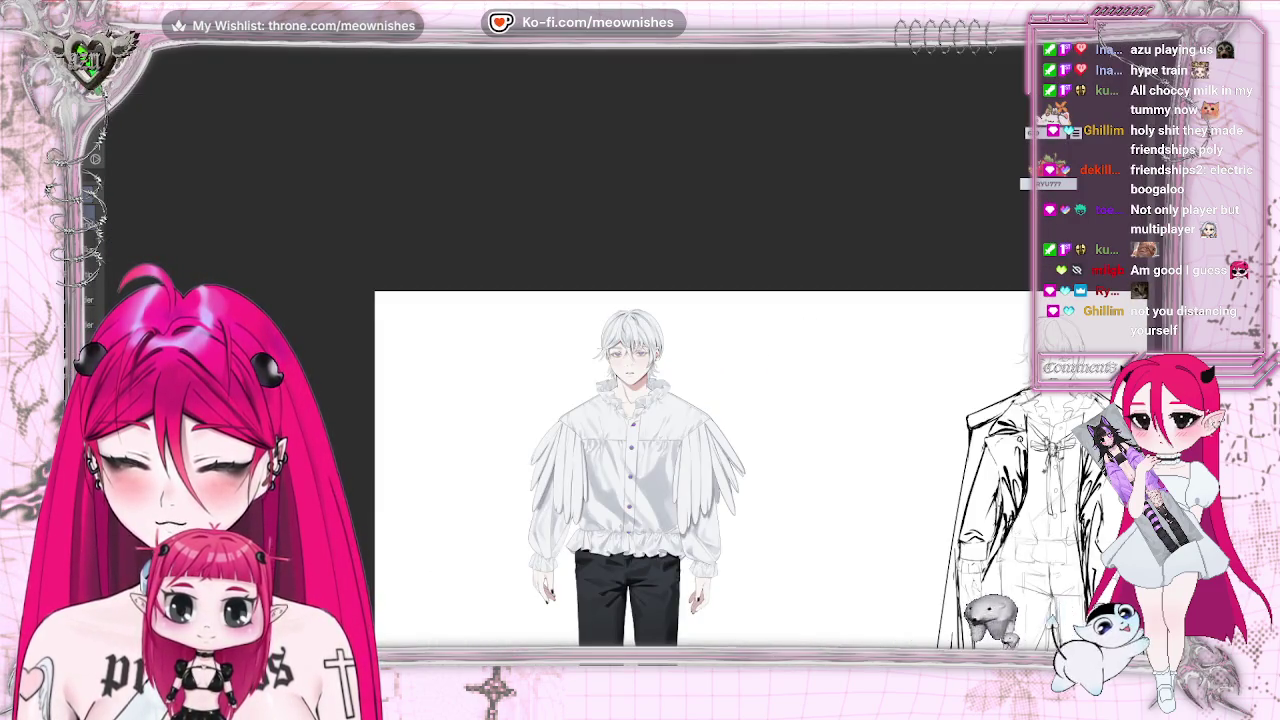
scroll(630, 380, "down", 2)
scroll(630, 380, "up", 3)
scroll(630, 350, "up", 2)
scroll(630, 350, "up", 2)
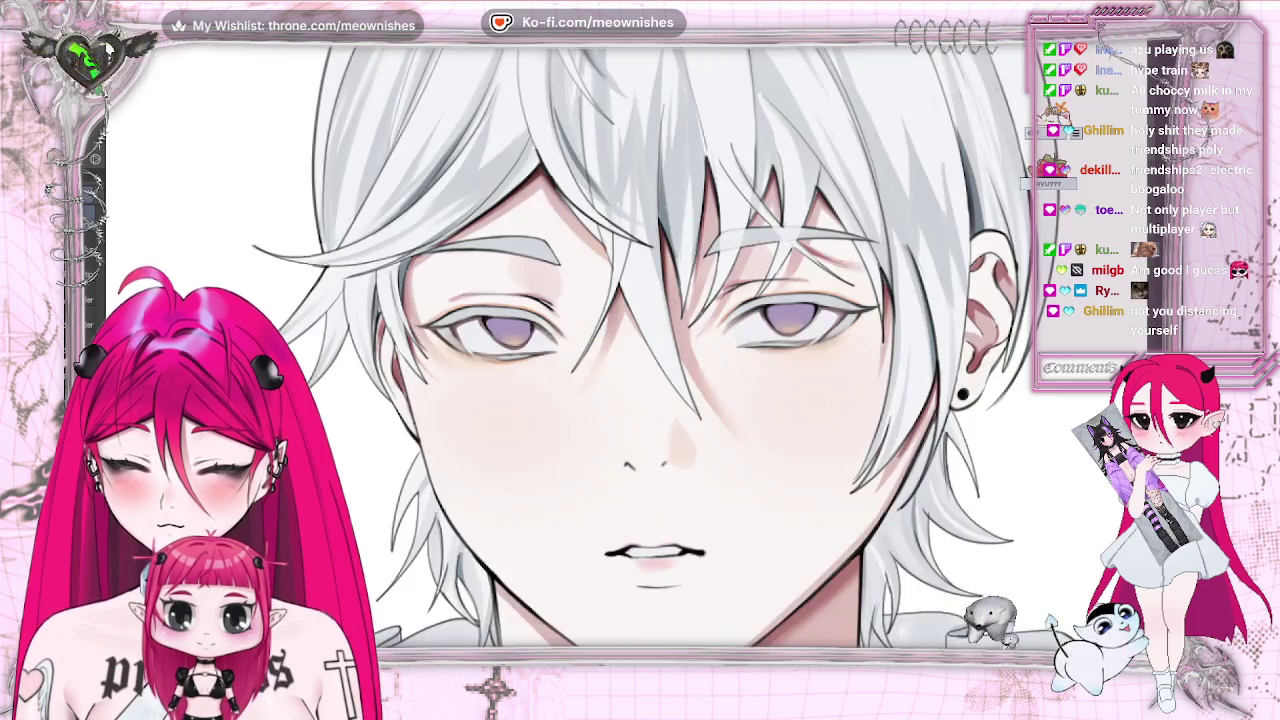
scroll(640, 355, "up", 2)
scroll(640, 355, "up", 2)
scroll(640, 350, "down", 2)
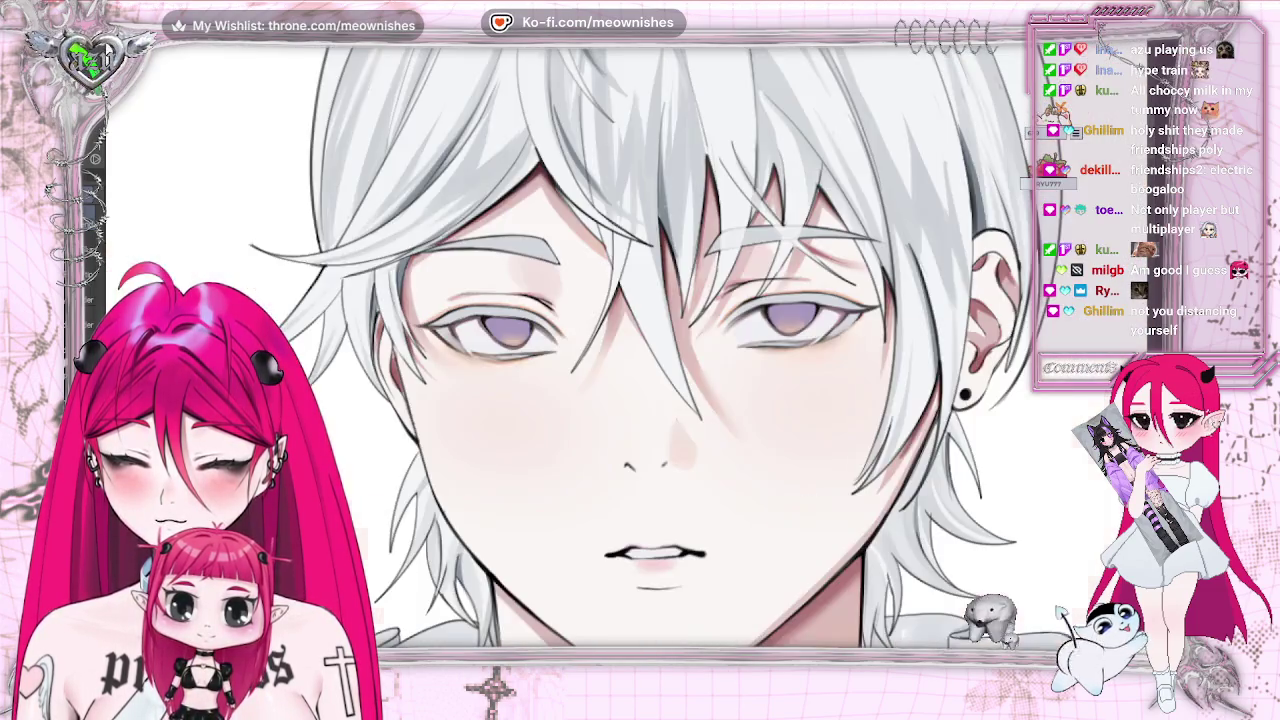
scroll(640, 350, "up", 1)
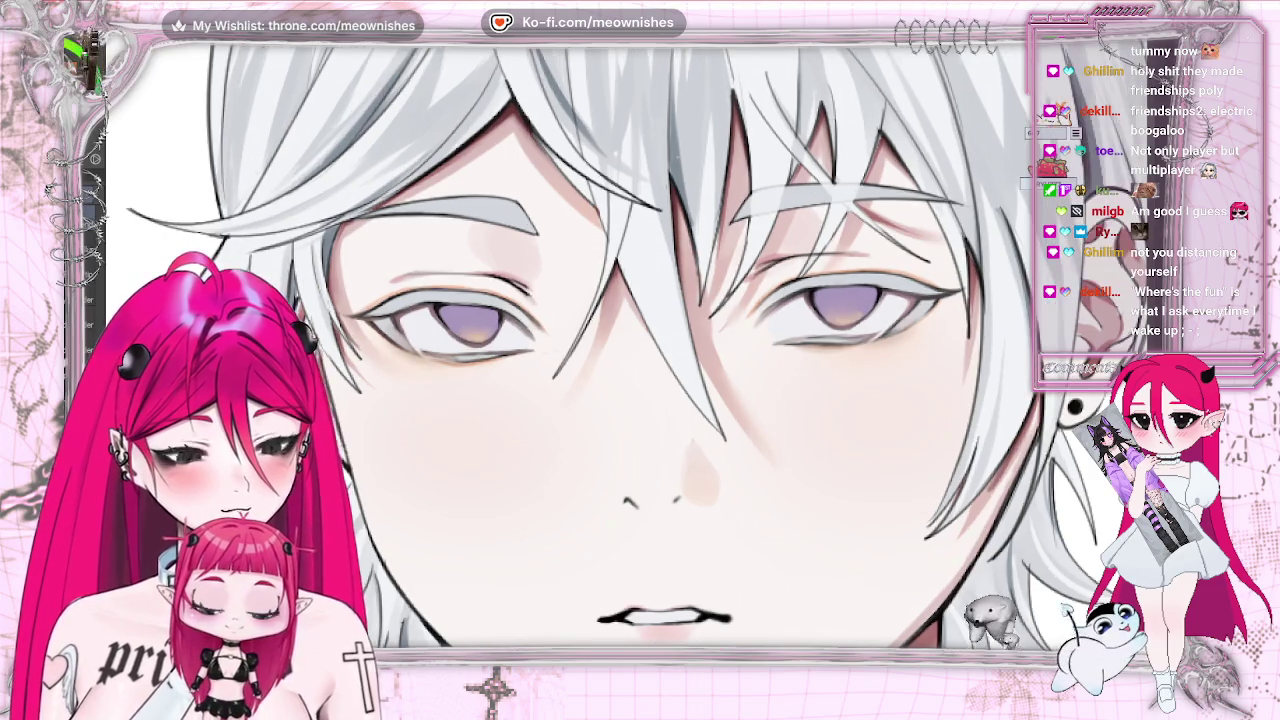
- Brush darker shading along the top of the iris, then fit the whole character in view
scroll(655, 350, "up", 3)
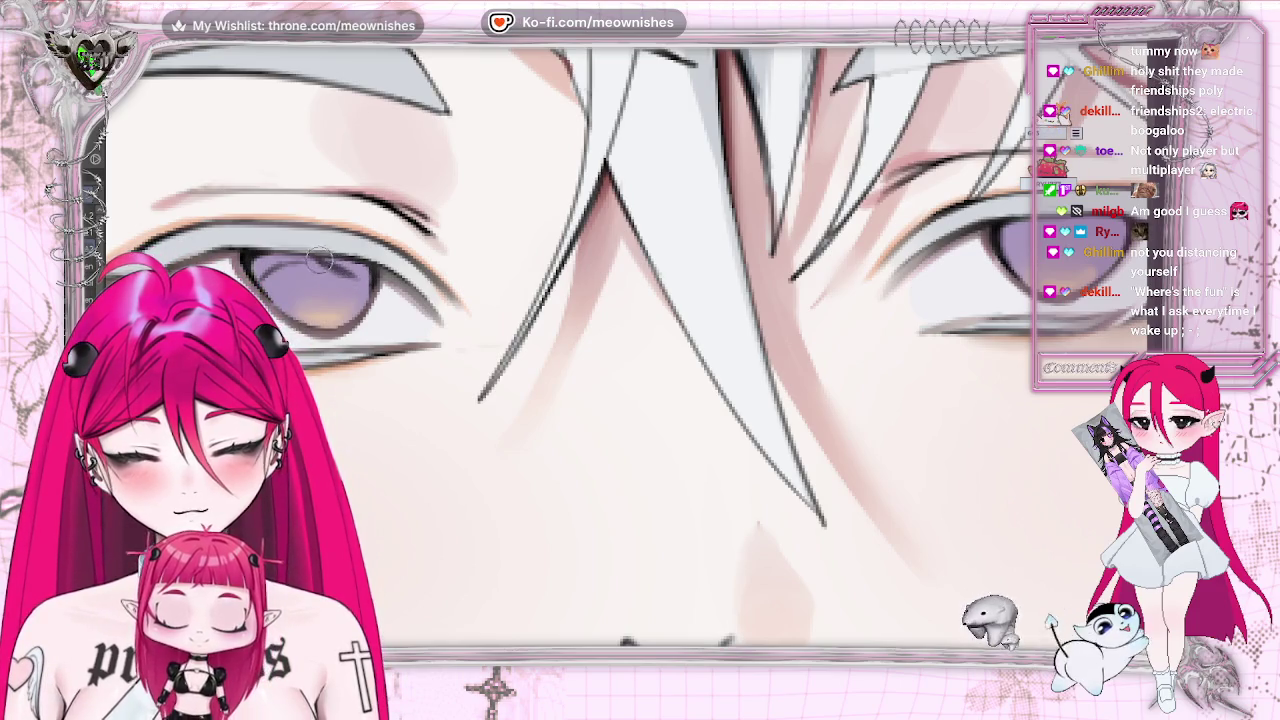
left_click_drag(257, 265, 347, 262)
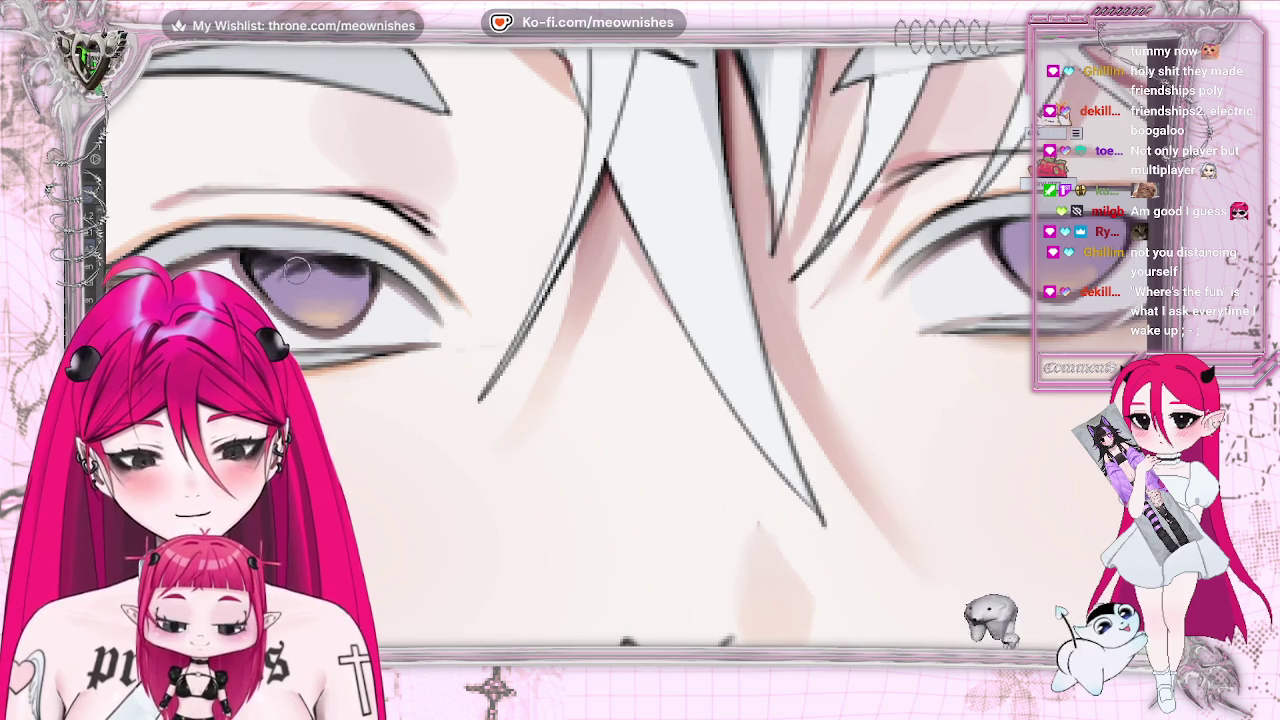
key("ctrl+0")
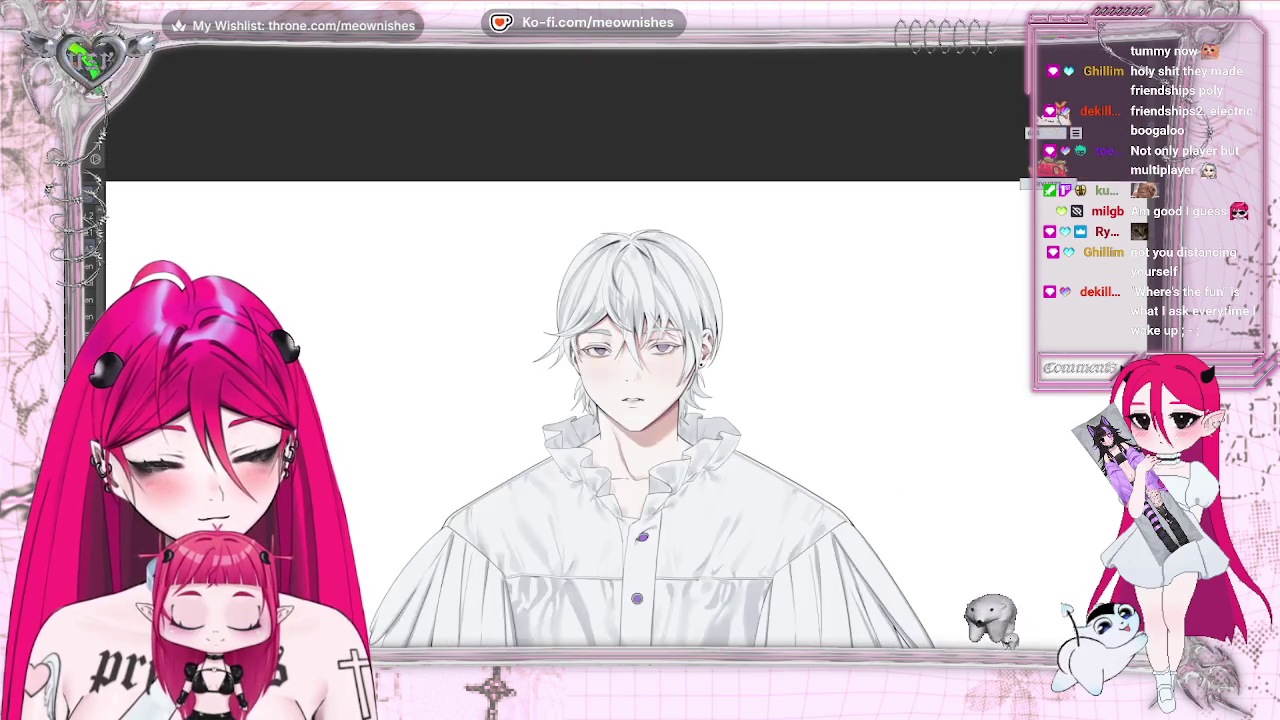
key("ctrl+Tab")
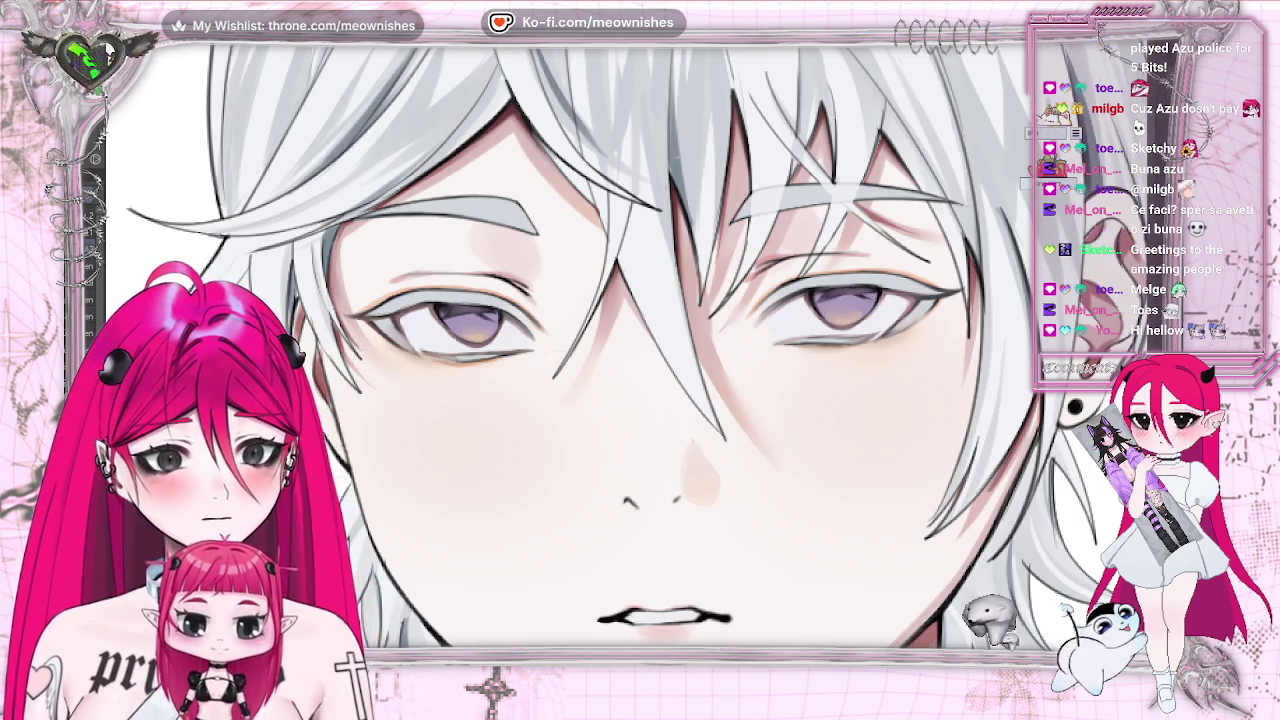
- Zoom in and out on the face to inspect the soft shading around both eyes
scroll(640, 350, "down", 3)
scroll(640, 350, "down", 3)
scroll(640, 400, "down", 1)
scroll(640, 400, "down", 2)
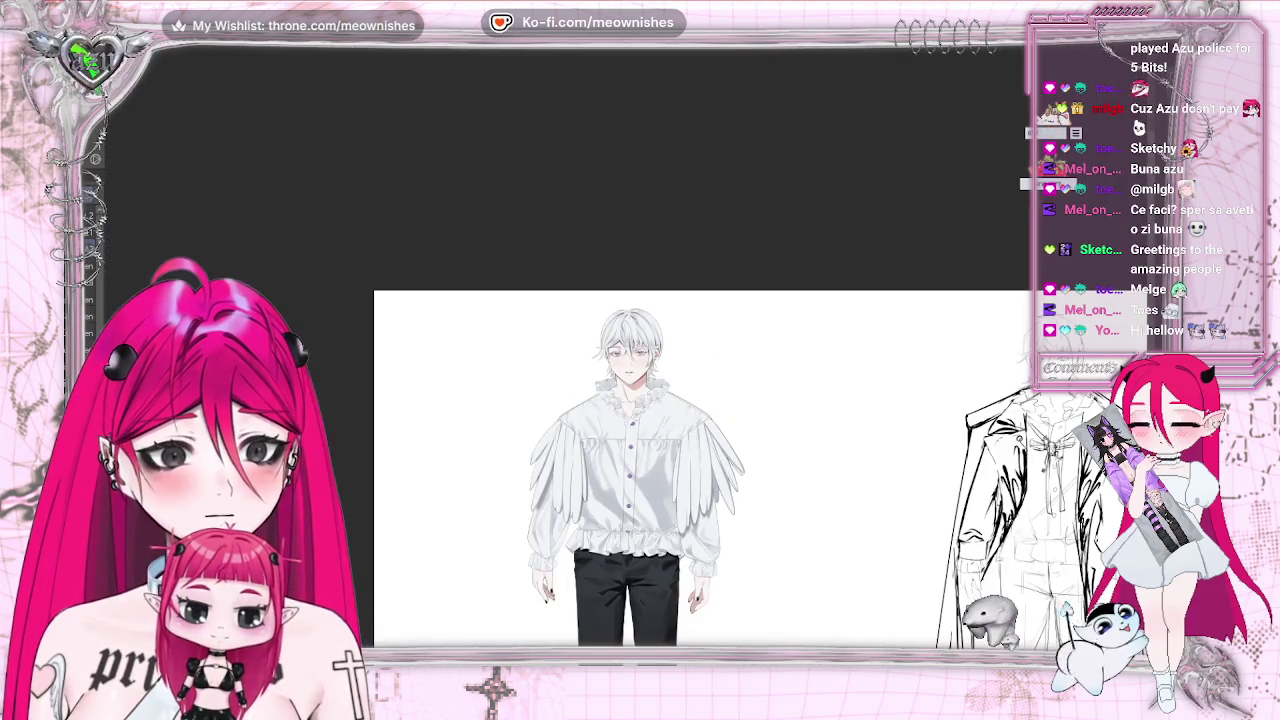
scroll(640, 400, "up", 5)
scroll(640, 330, "up", 5)
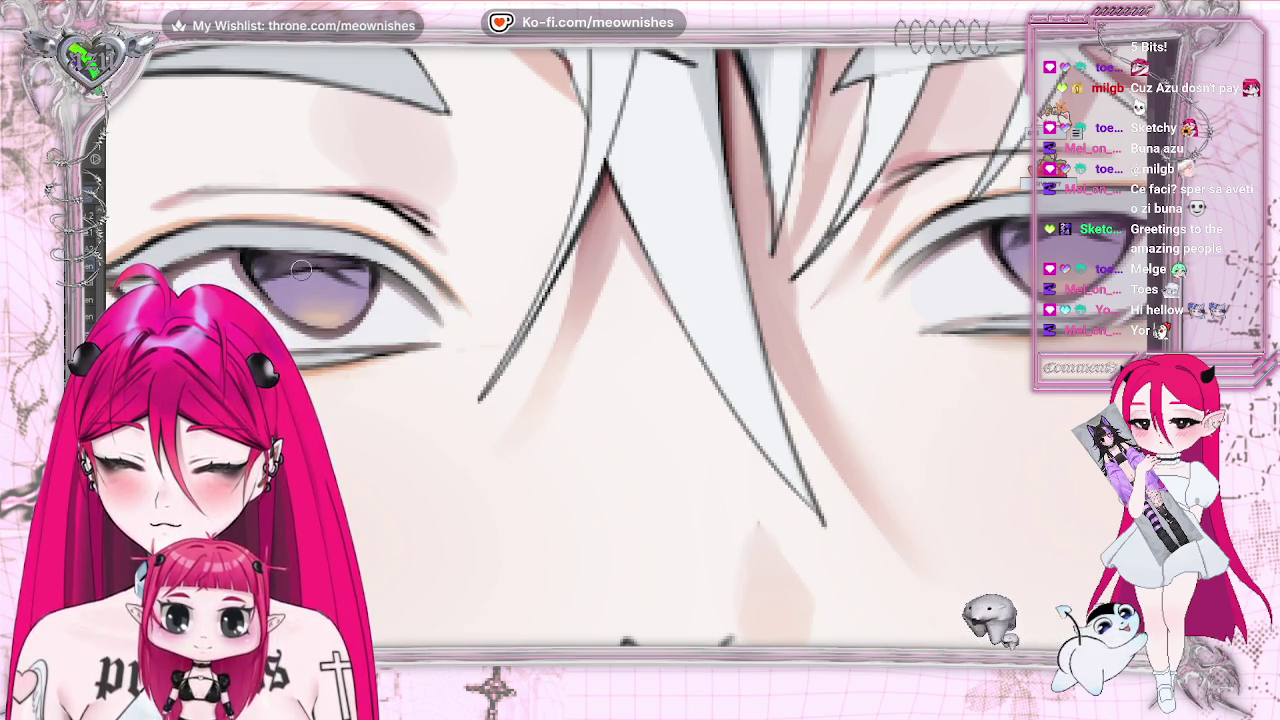
scroll(640, 400, "down", 3)
scroll(640, 400, "down", 2)
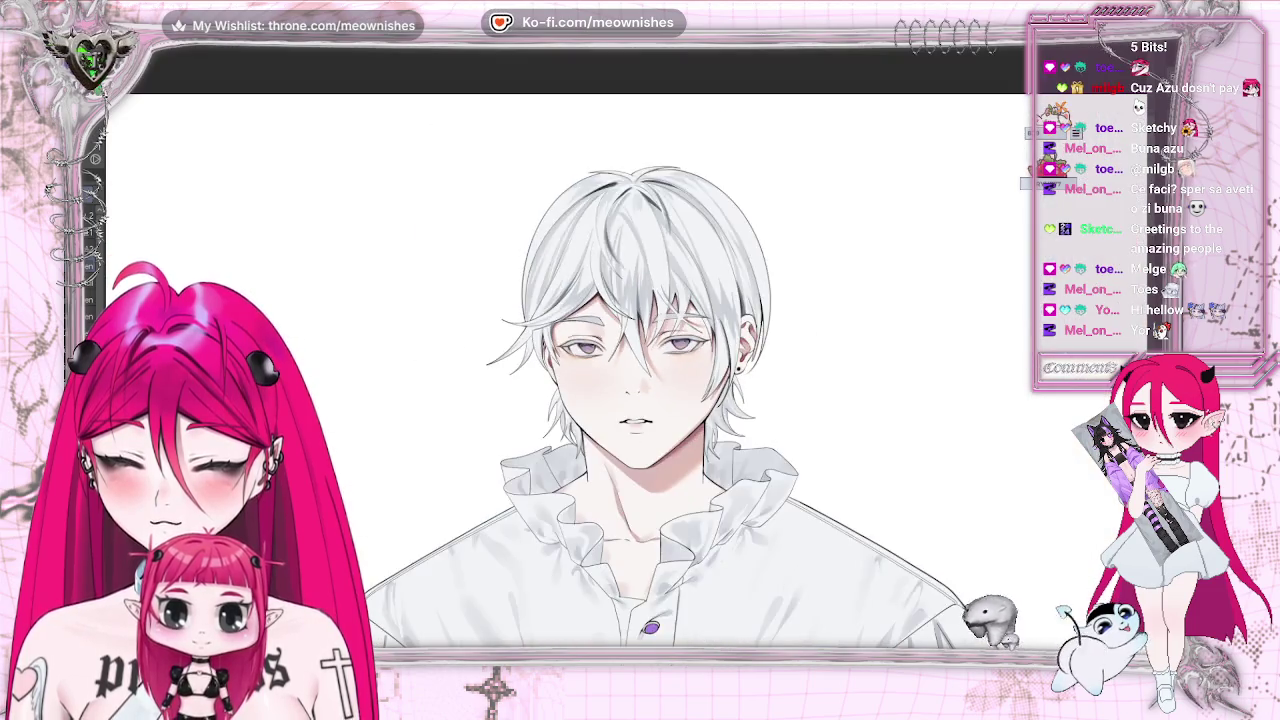
scroll(640, 400, "down", 1)
scroll(640, 350, "up", 3)
scroll(640, 350, "up", 2)
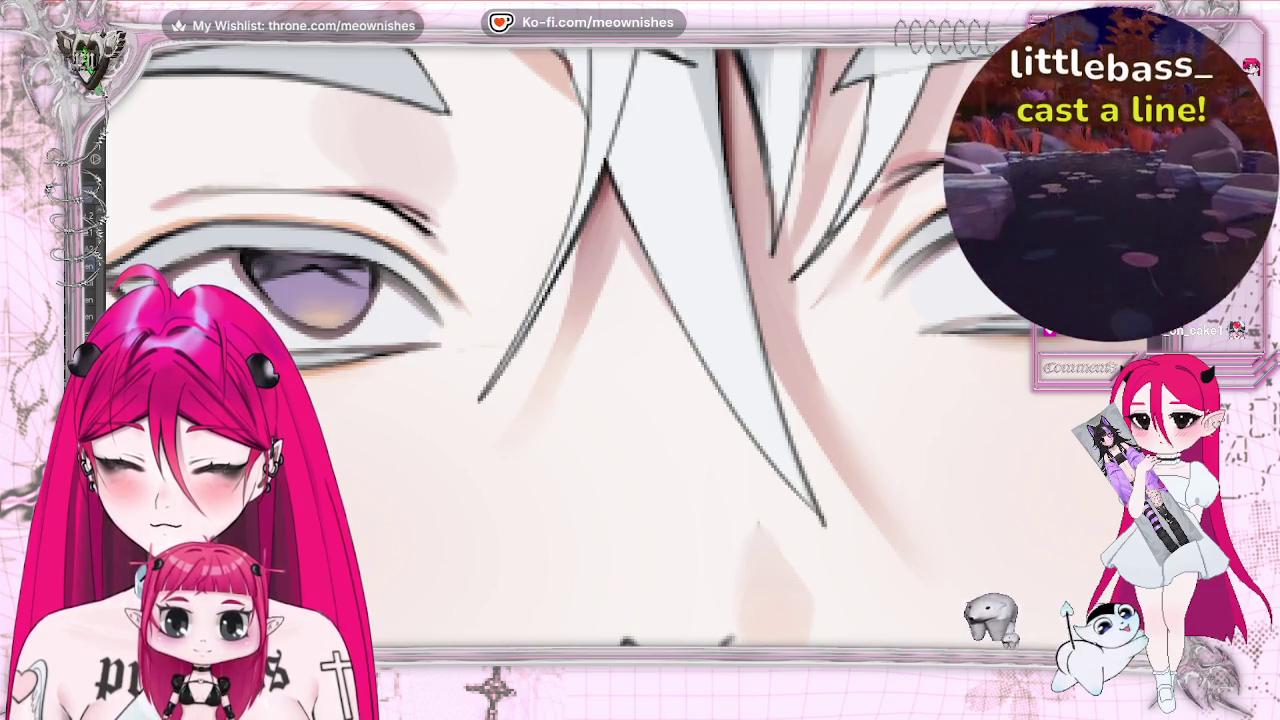
scroll(640, 350, "down", 2)
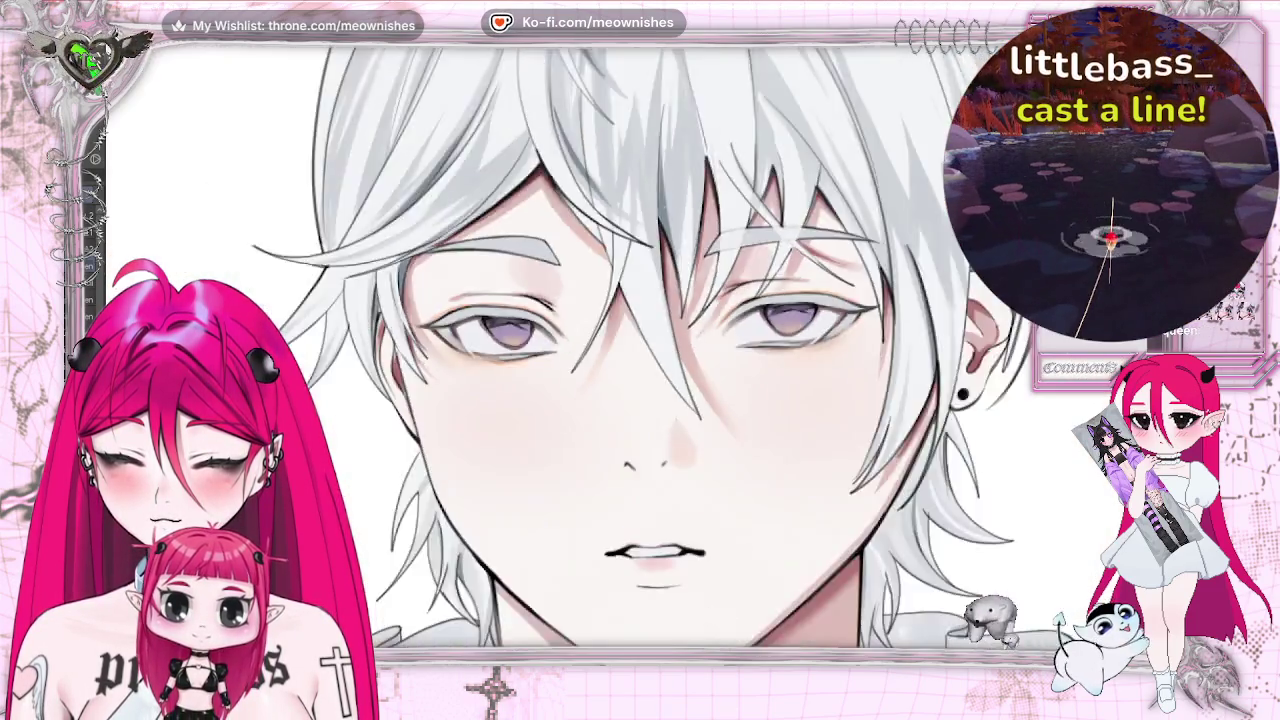
scroll(640, 350, "down", 2)
scroll(640, 350, "down", 1)
scroll(640, 440, "down", 2)
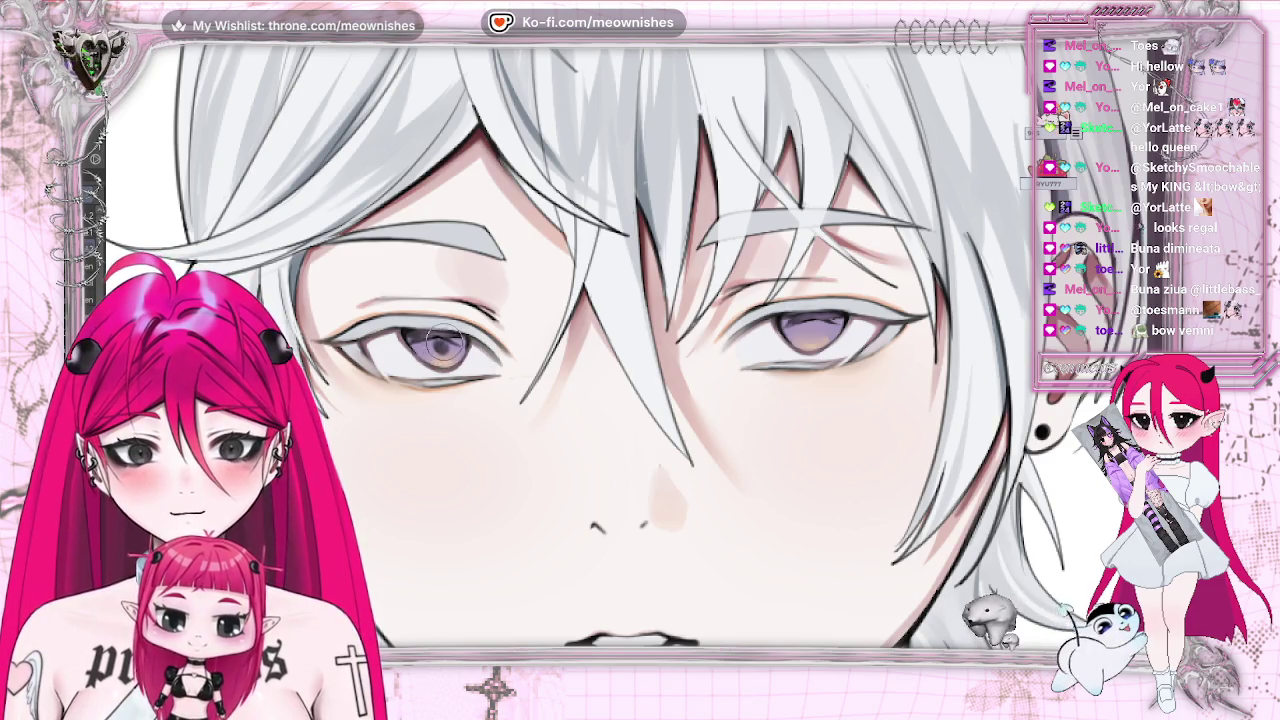
- Zoom out to check the whole figure, then zoom back in on the eyes
scroll(490, 290, "down", 2)
scroll(490, 290, "down", 2)
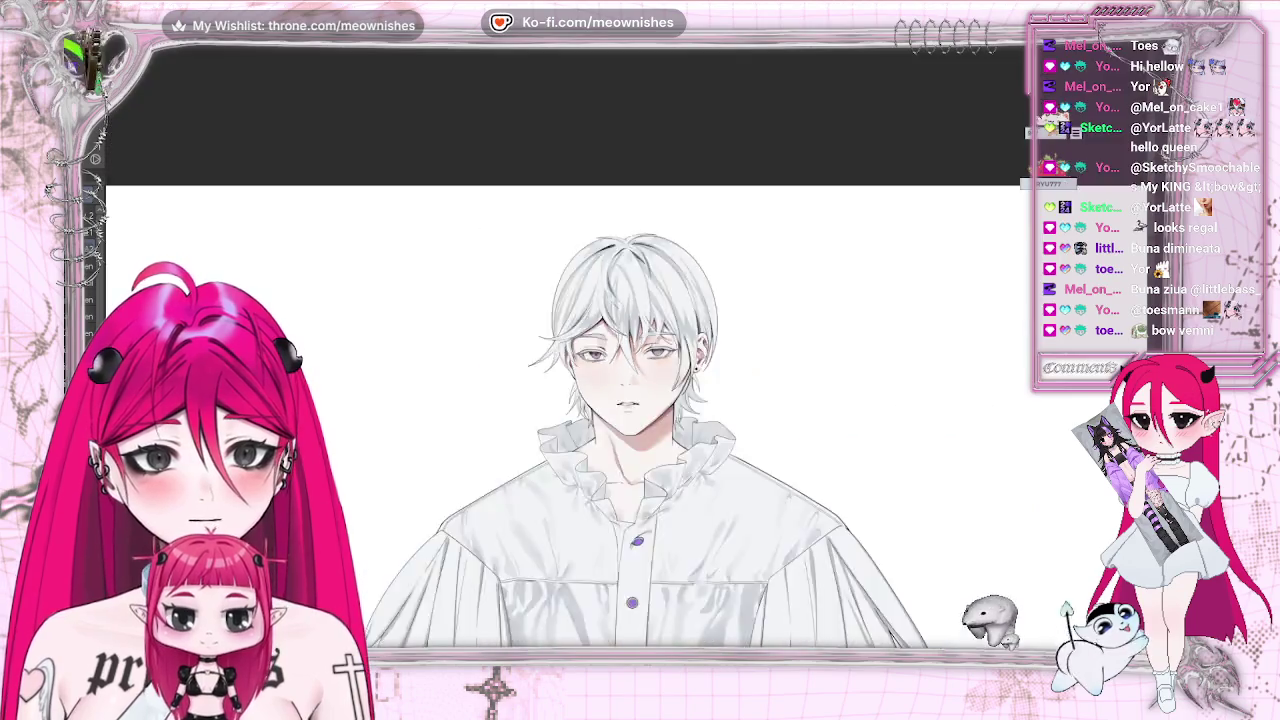
scroll(490, 290, "down", 2)
scroll(628, 345, "up", 3)
scroll(628, 345, "up", 3)
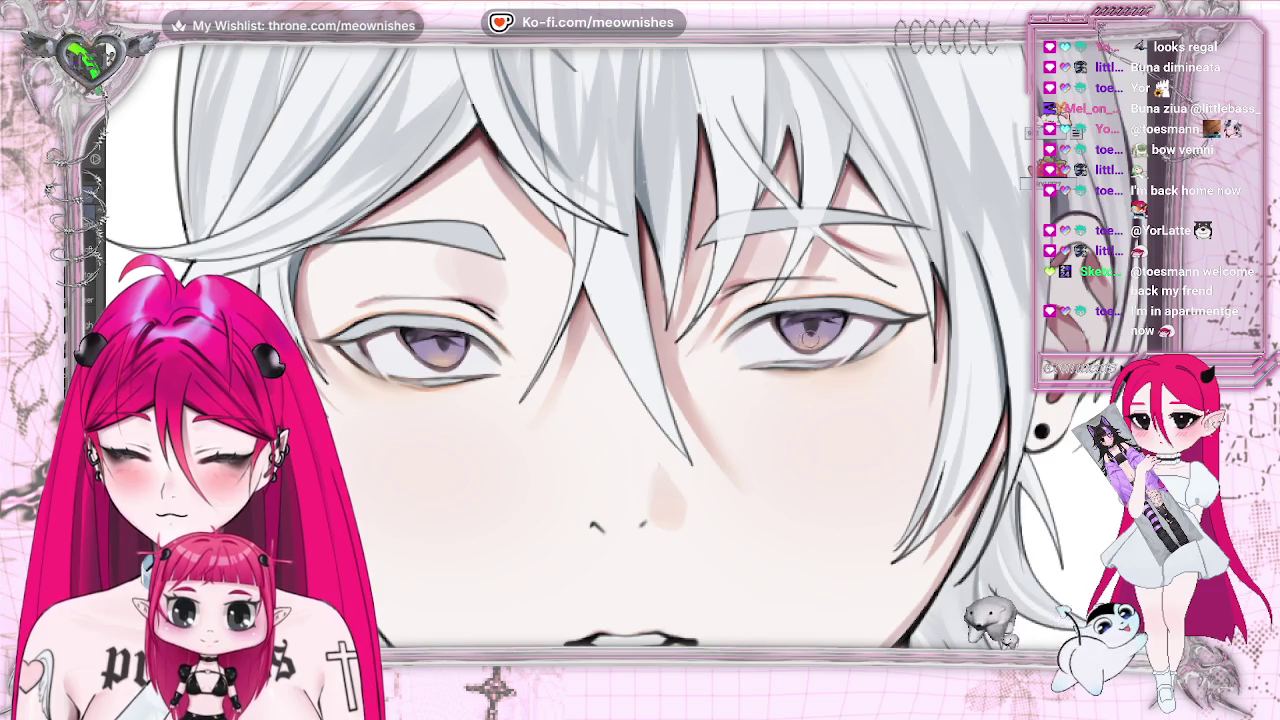
- Zoom in on the eyes and lasso-select the iris of the right-hand eye
scroll(570, 345, "down", 5)
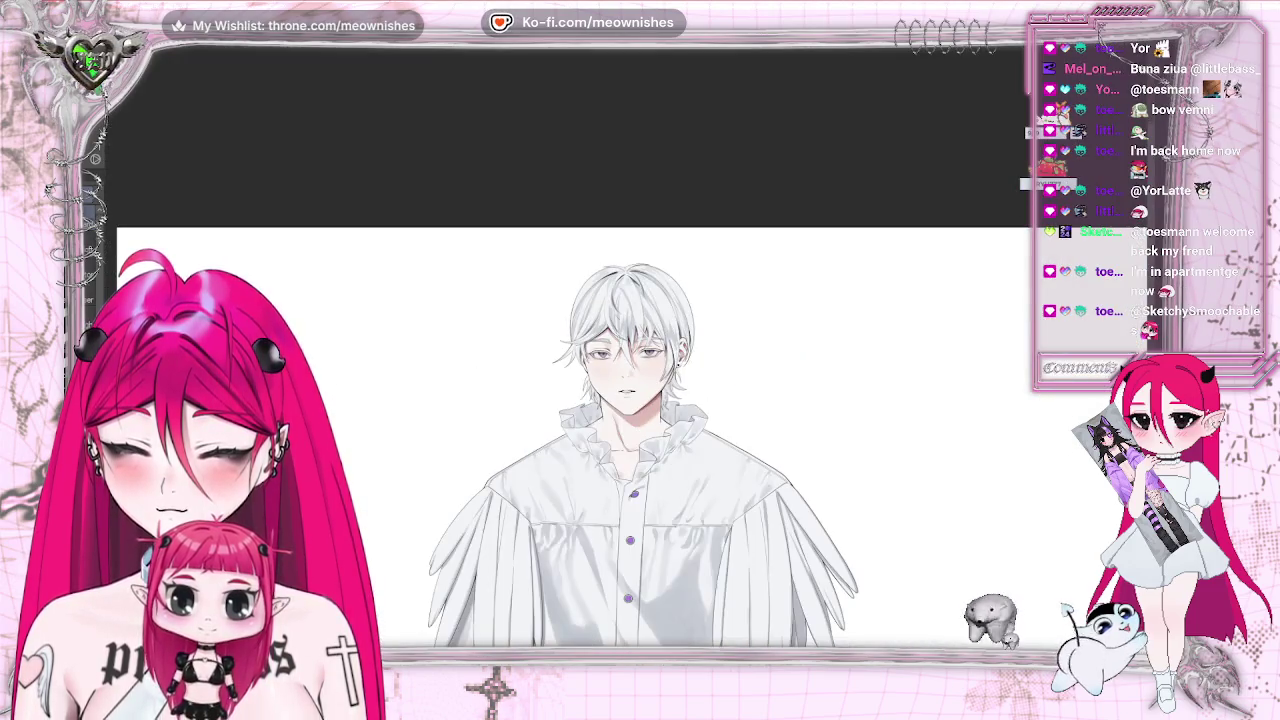
scroll(570, 345, "up", 5)
scroll(600, 345, "up", 2)
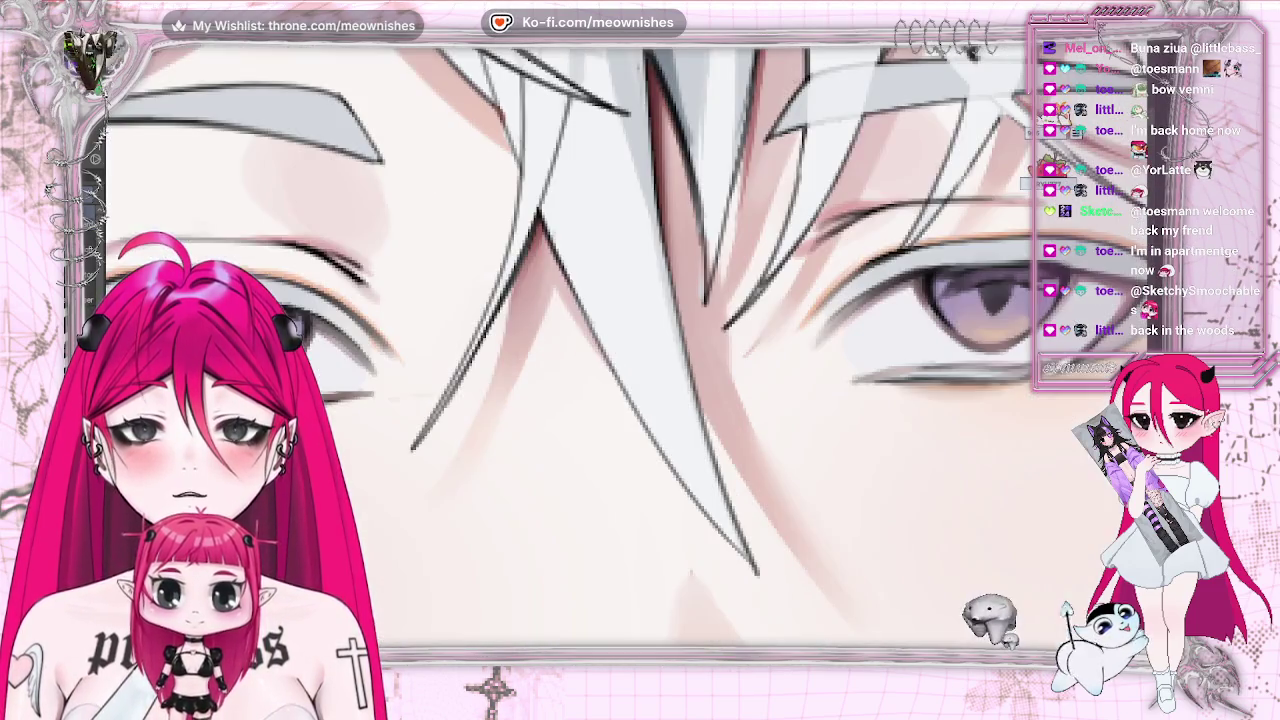
scroll(600, 345, "up", 2)
scroll(600, 345, "down", 3)
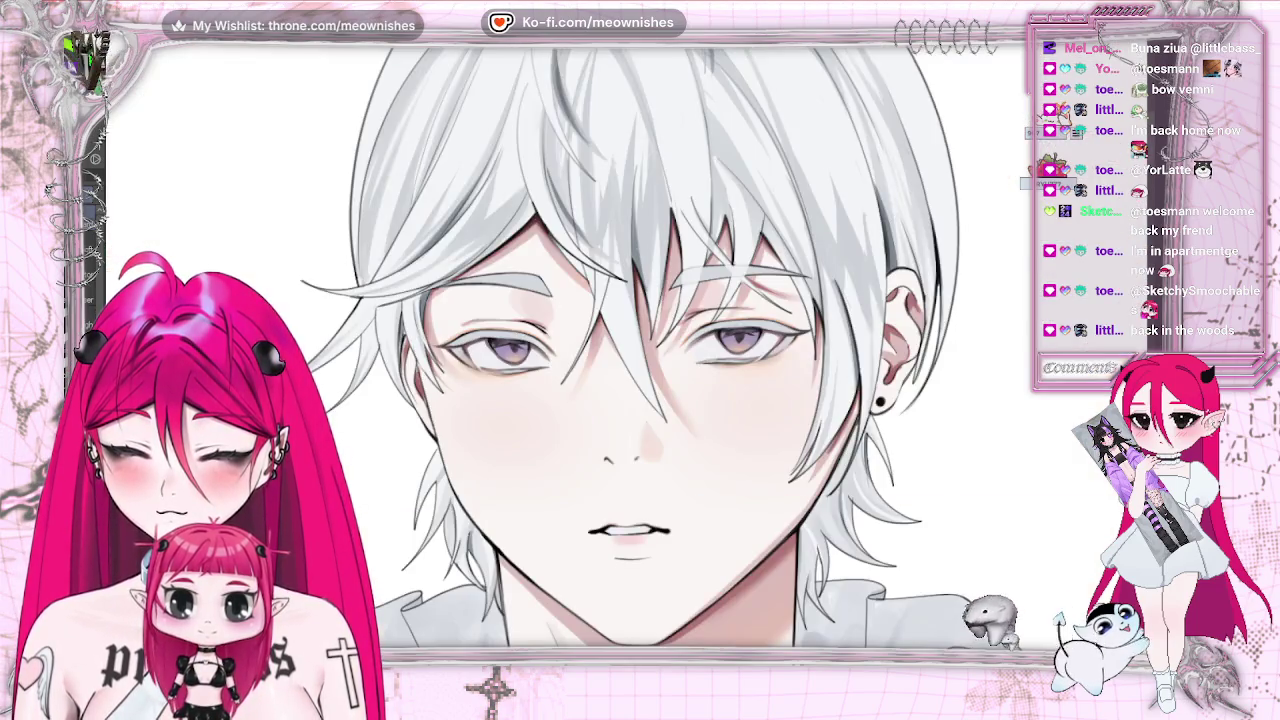
scroll(600, 345, "up", 2)
scroll(600, 345, "up", 1)
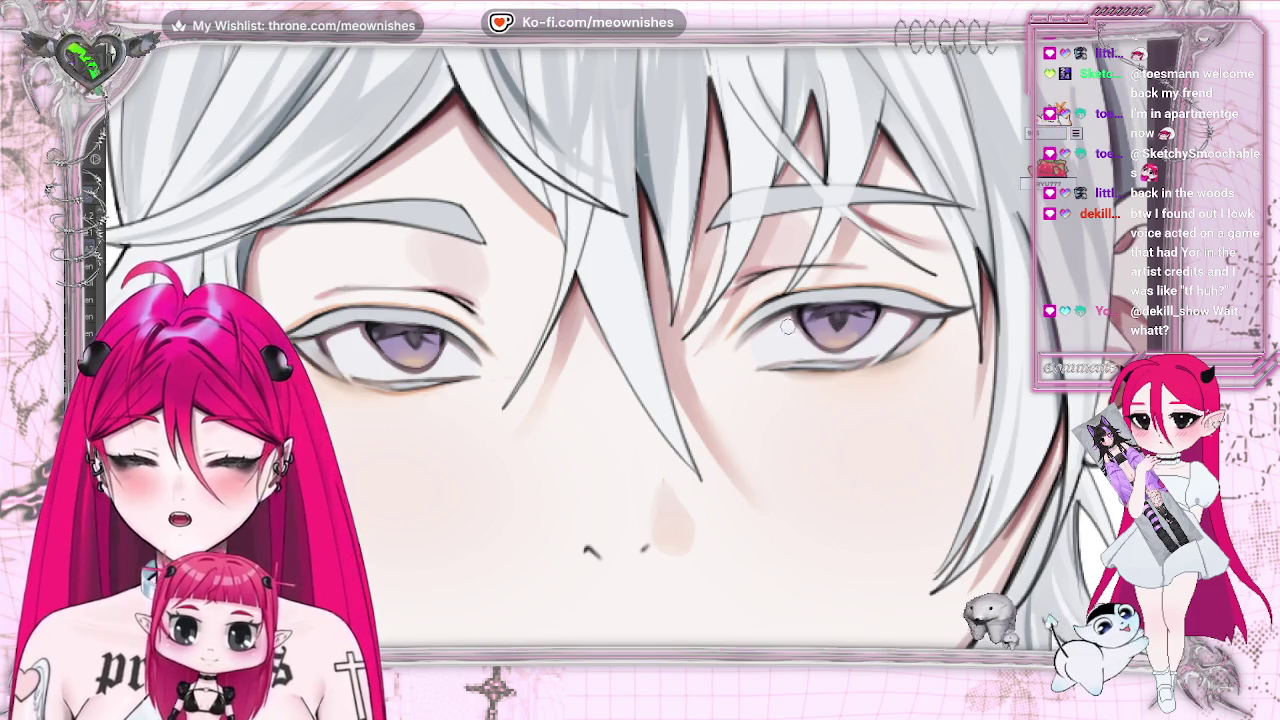
left_click_drag(815, 295, 840, 316)
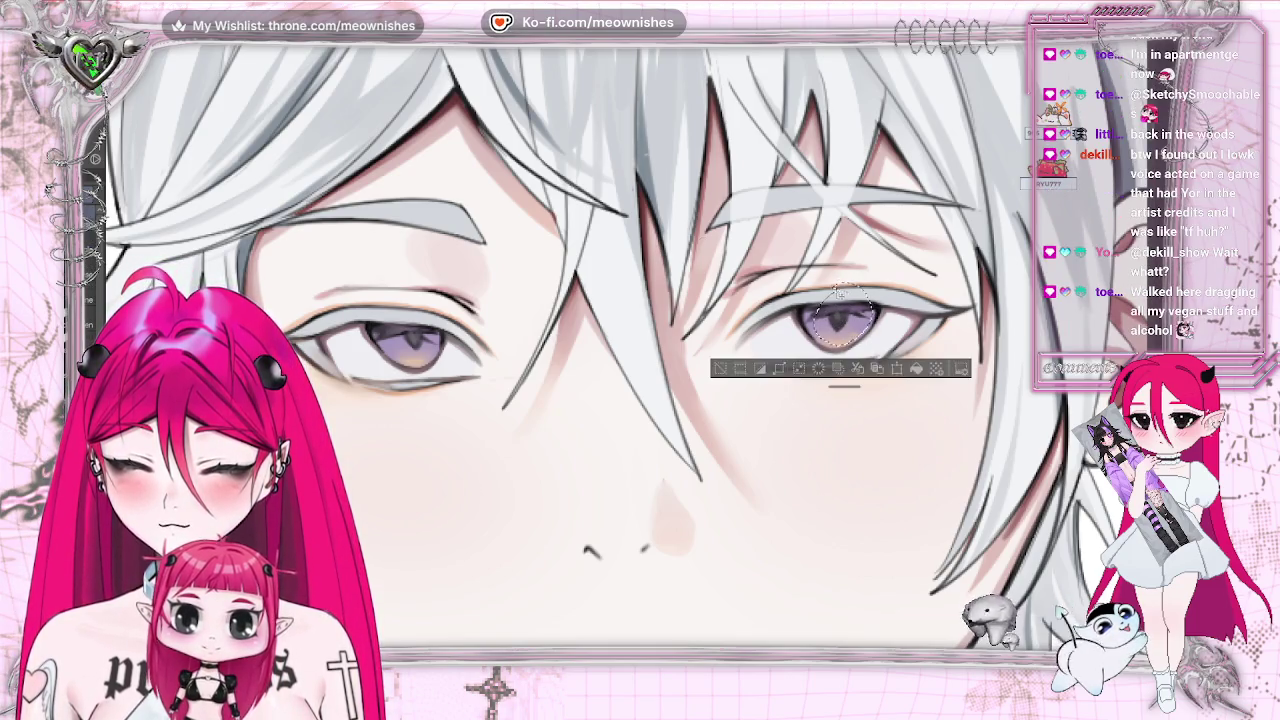
- Scale the selected right-hand iris down slightly with Scale/Rotate, confirm, and deselect
left_click(864, 370)
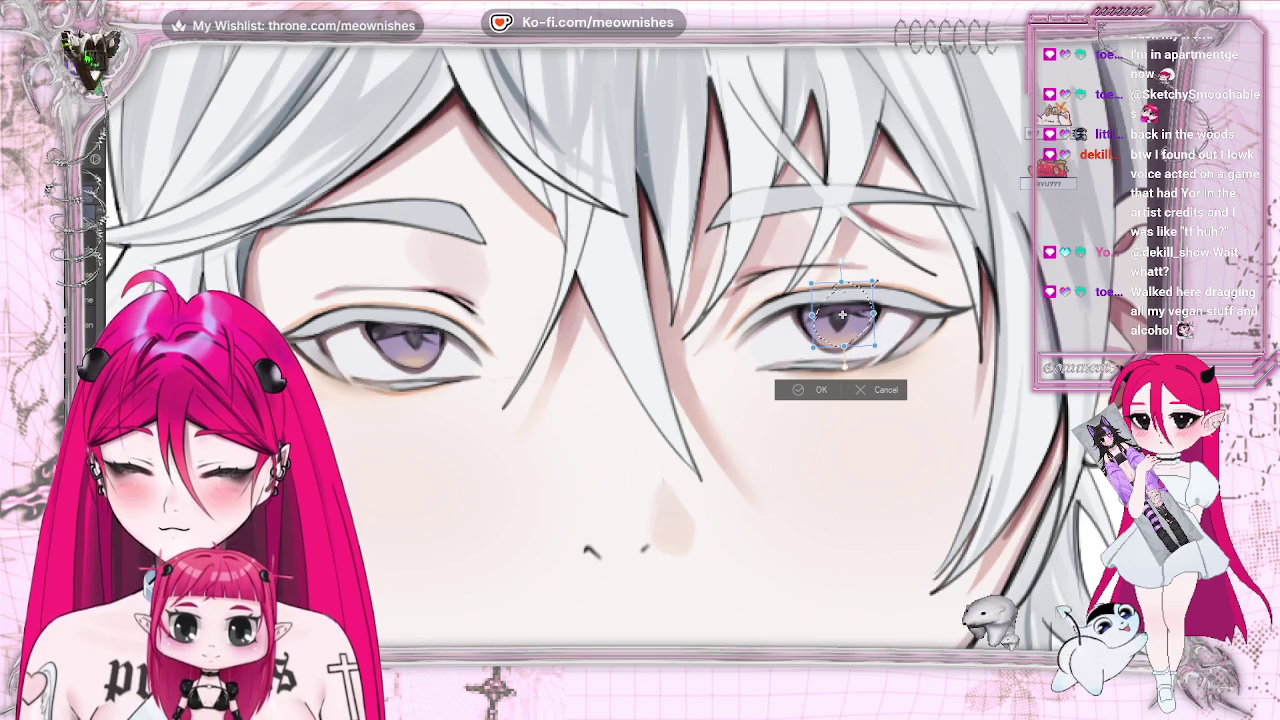
left_click_drag(874, 346, 846, 331)
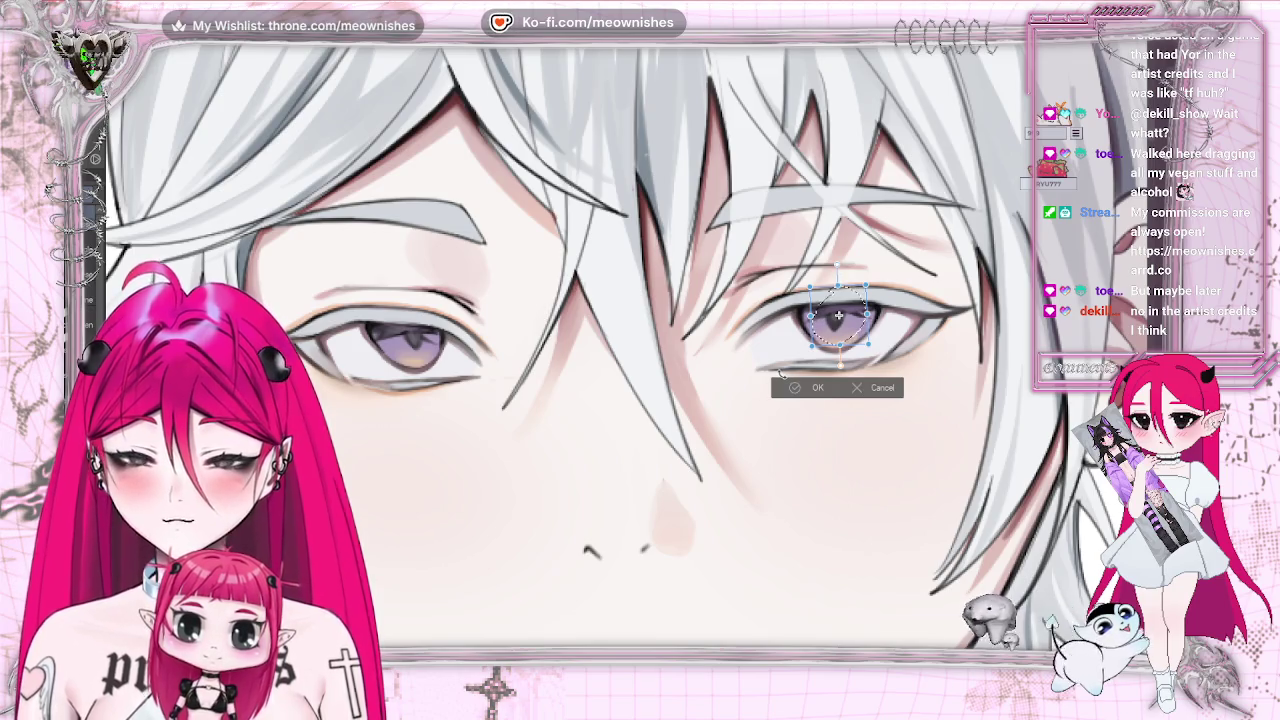
left_click(792, 388)
key("ctrl+d")
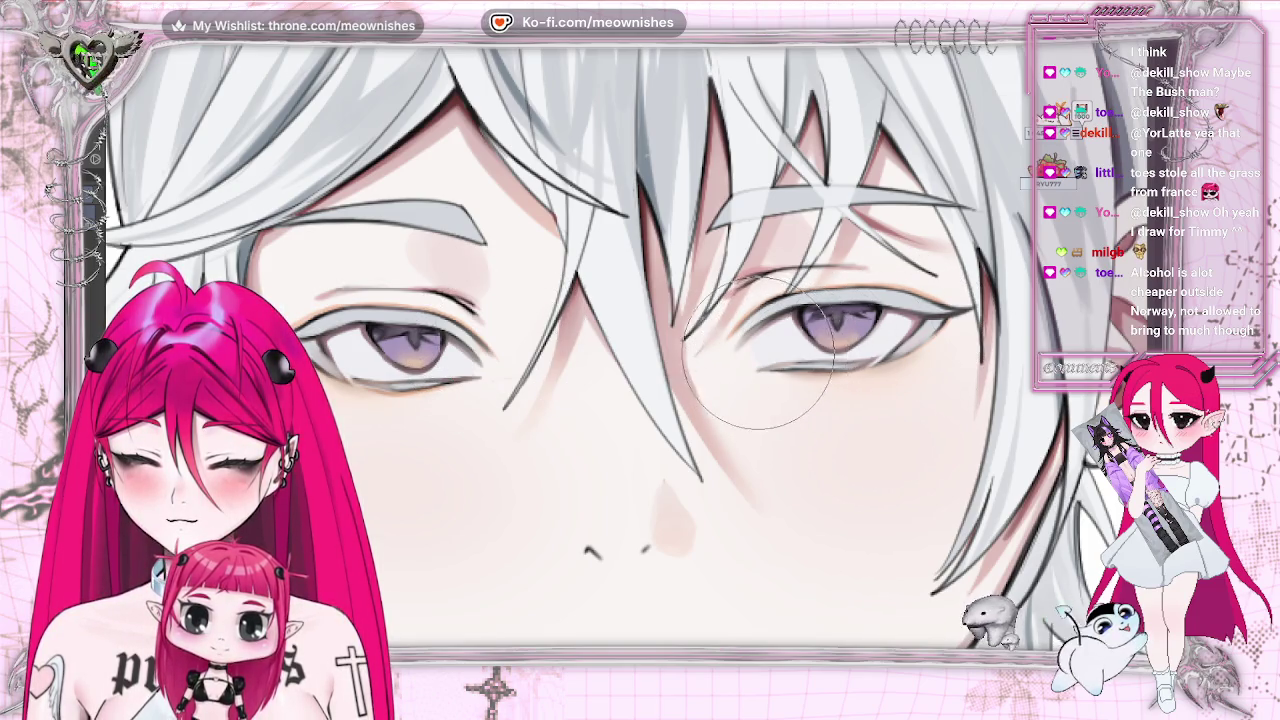
scroll(775, 345, "down", 5)
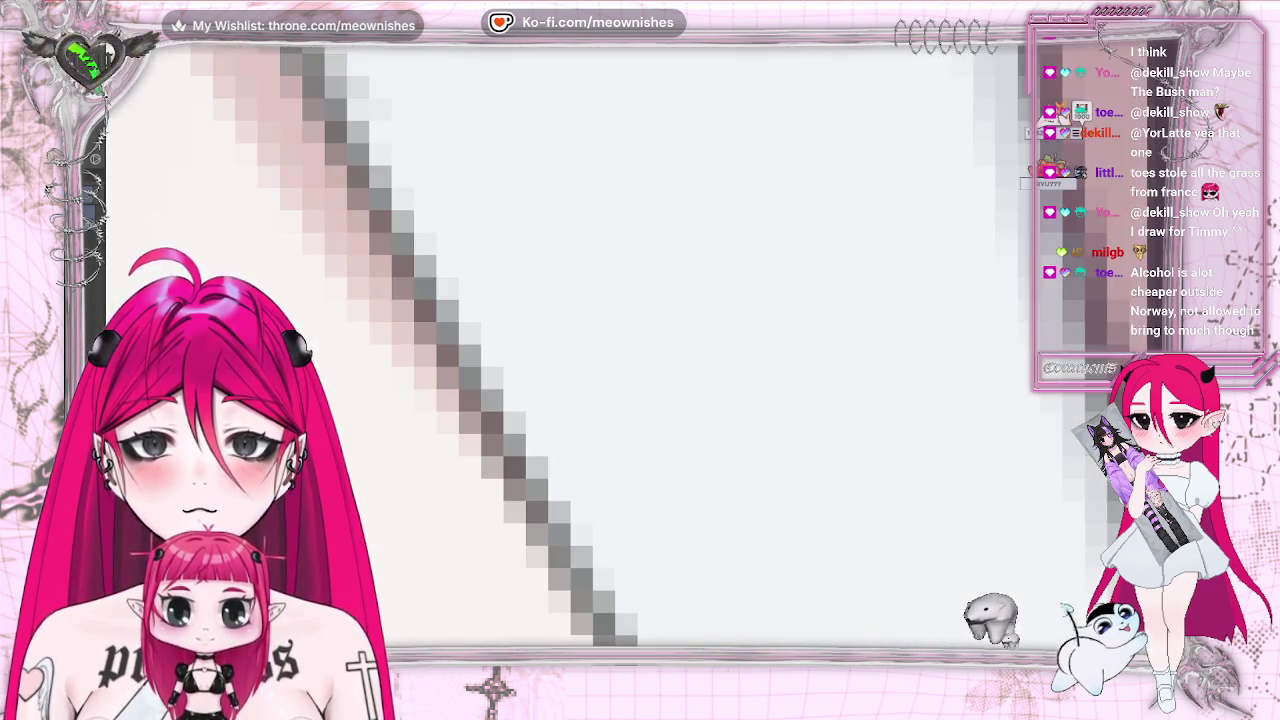
scroll(634, 357, "down", 2)
scroll(634, 357, "up", 5)
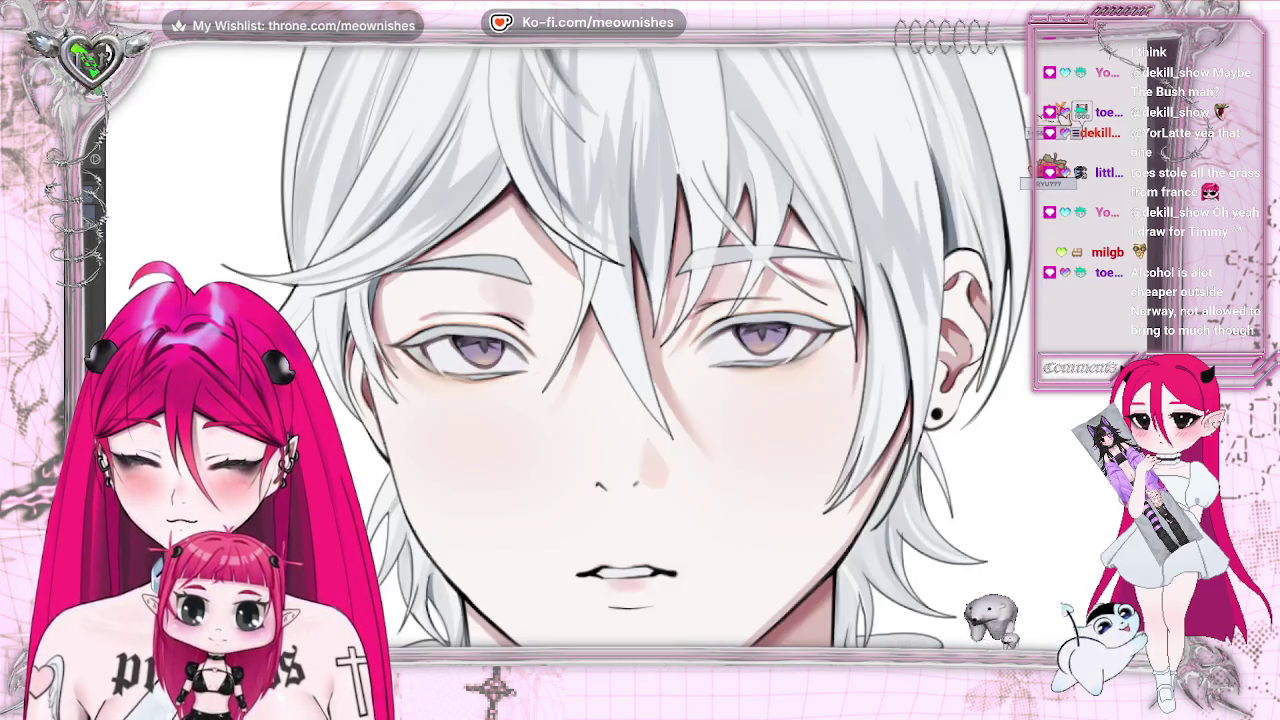
scroll(634, 357, "up", 2)
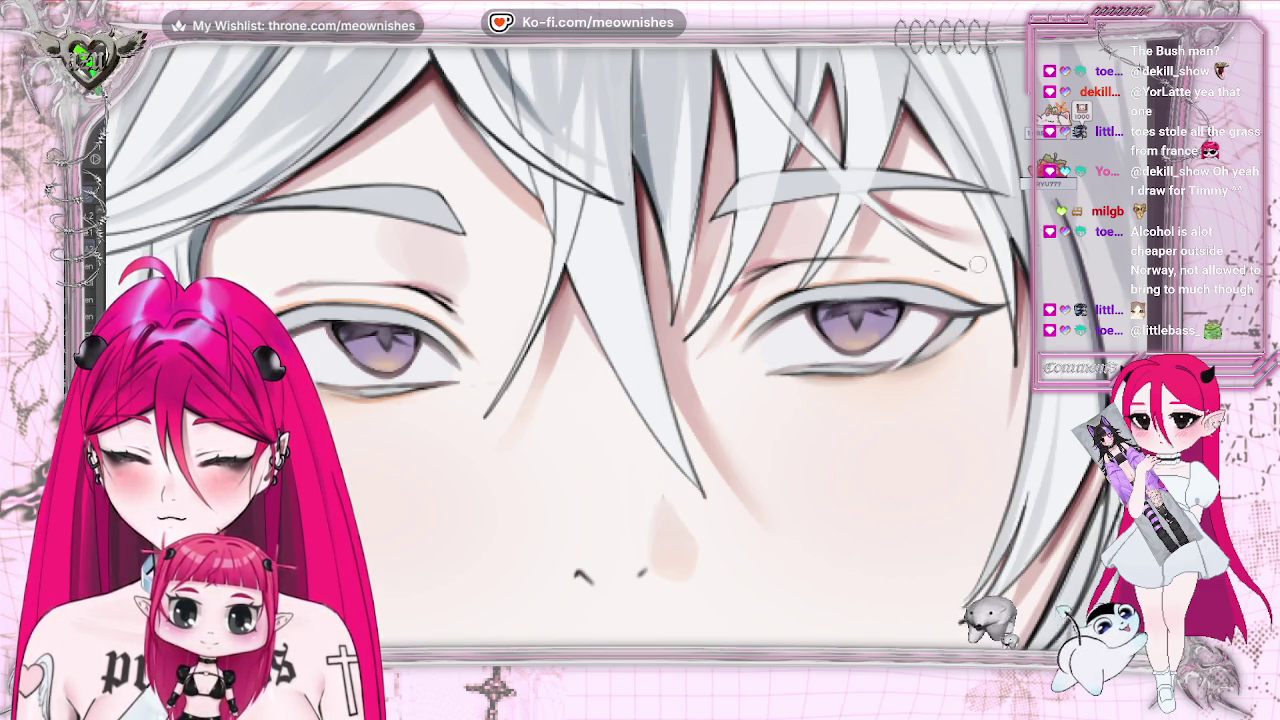
scroll(977, 263, "down", 3)
scroll(977, 263, "down", 3)
scroll(977, 263, "down", 2)
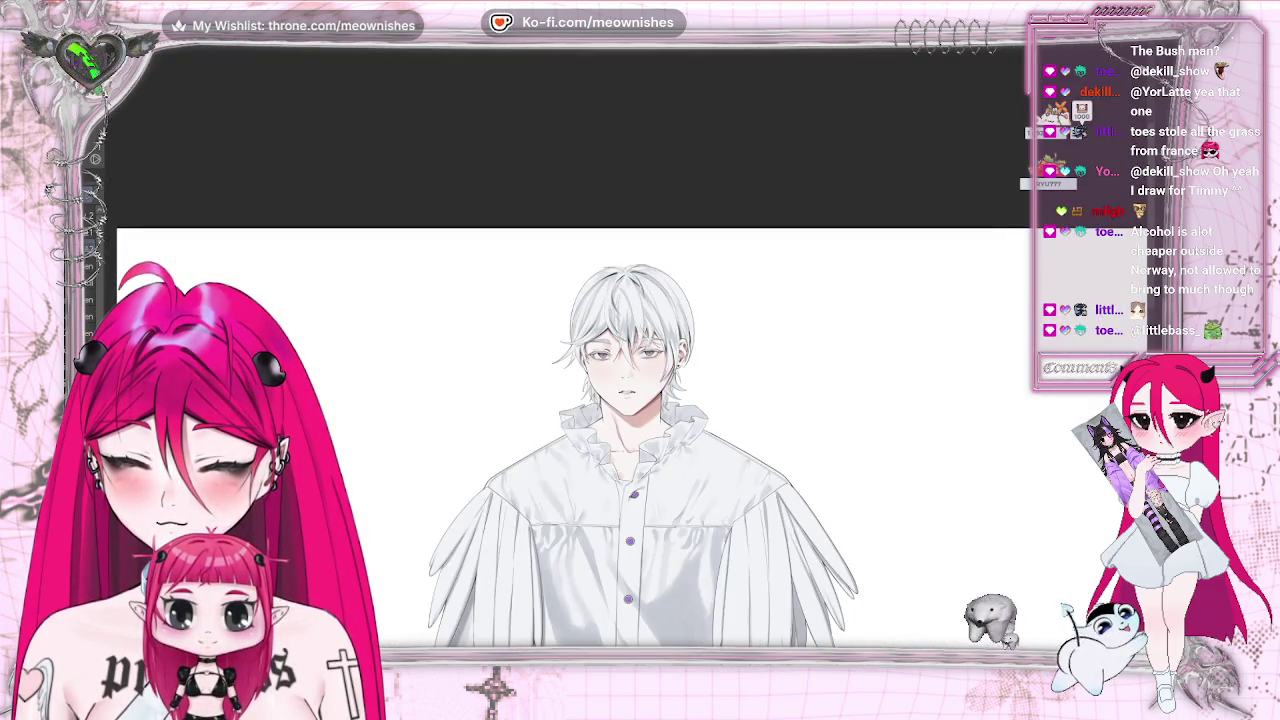
scroll(625, 355, "up", 3)
scroll(625, 355, "up", 3)
scroll(625, 355, "up", 2)
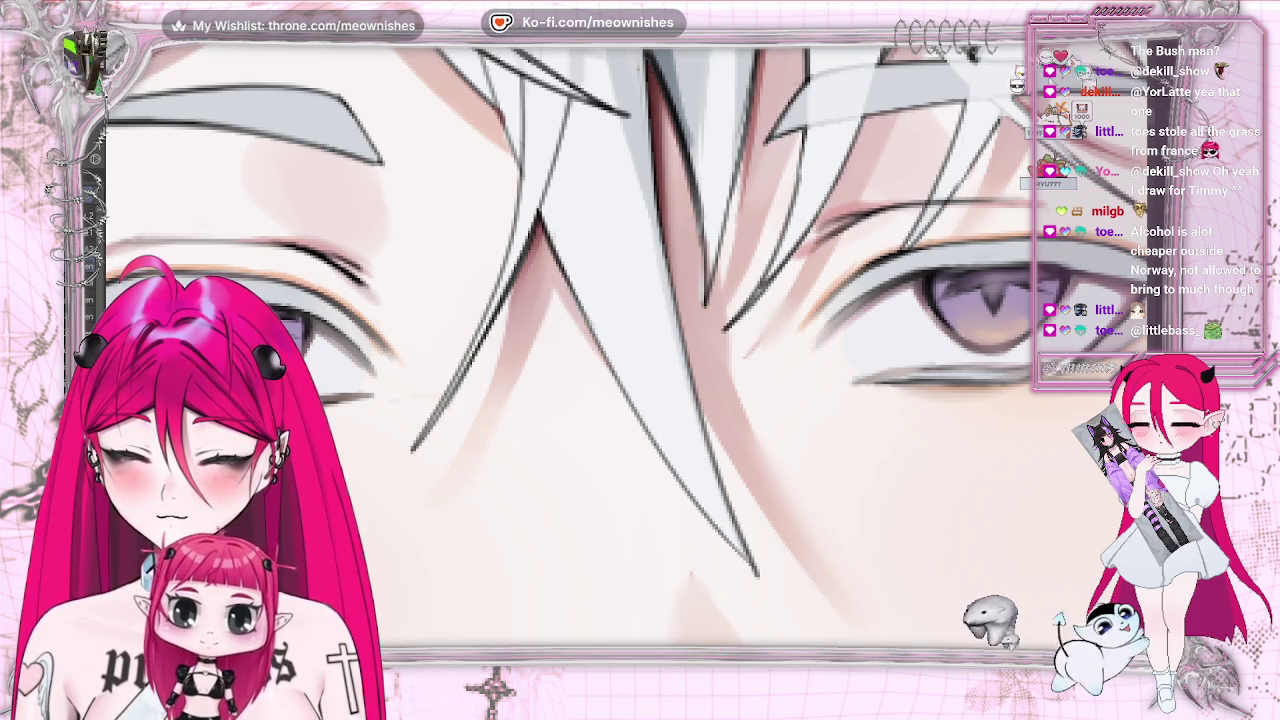
scroll(622, 357, "down", 2)
scroll(622, 357, "down", 3)
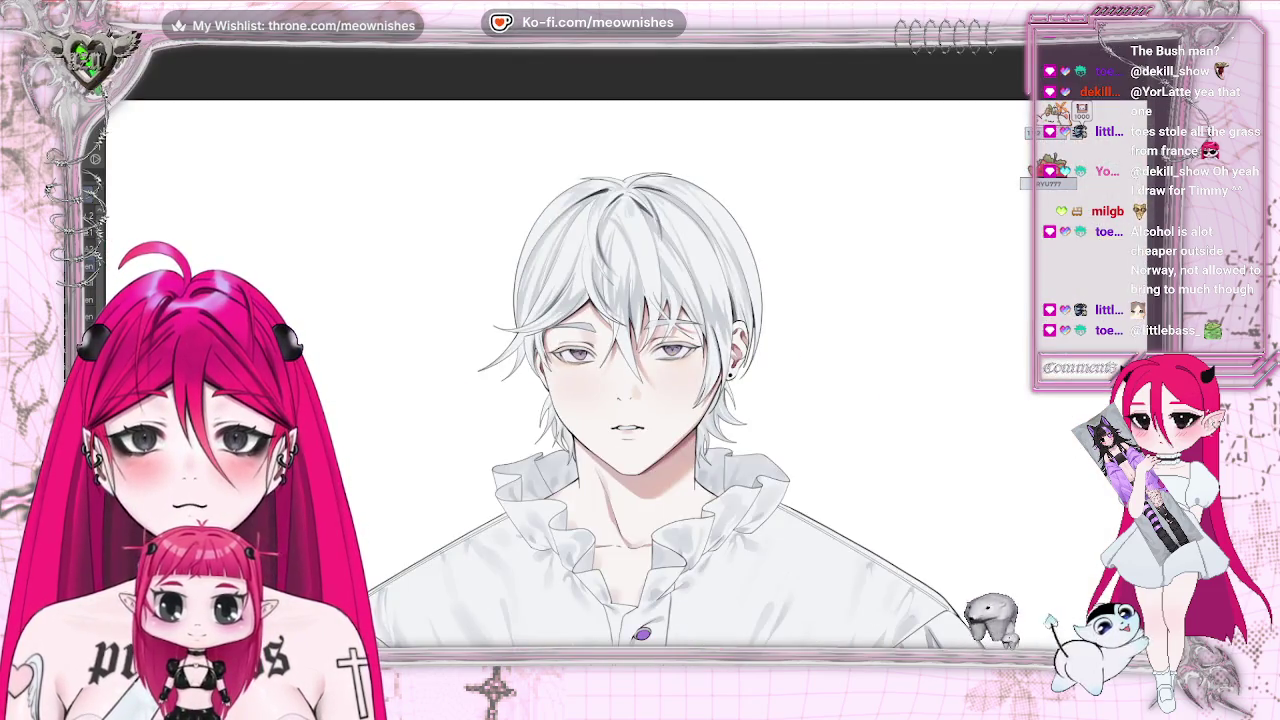
scroll(627, 358, "up", 3)
scroll(627, 358, "up", 2)
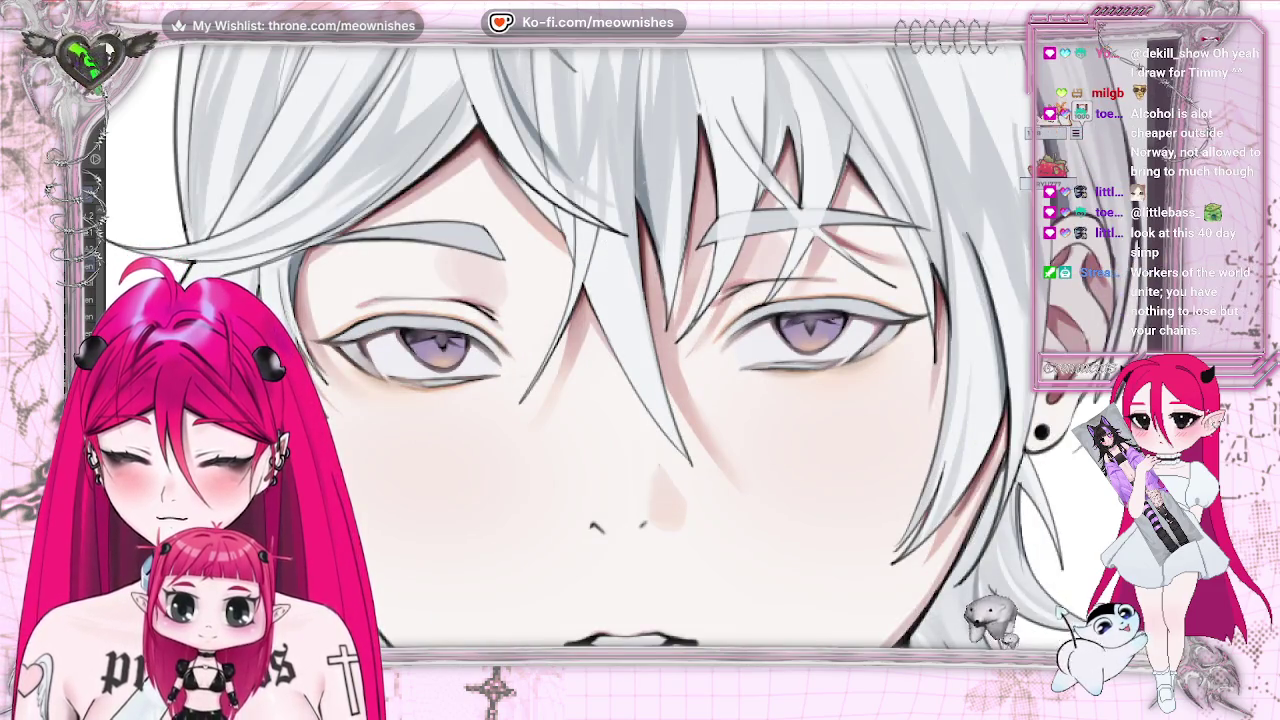
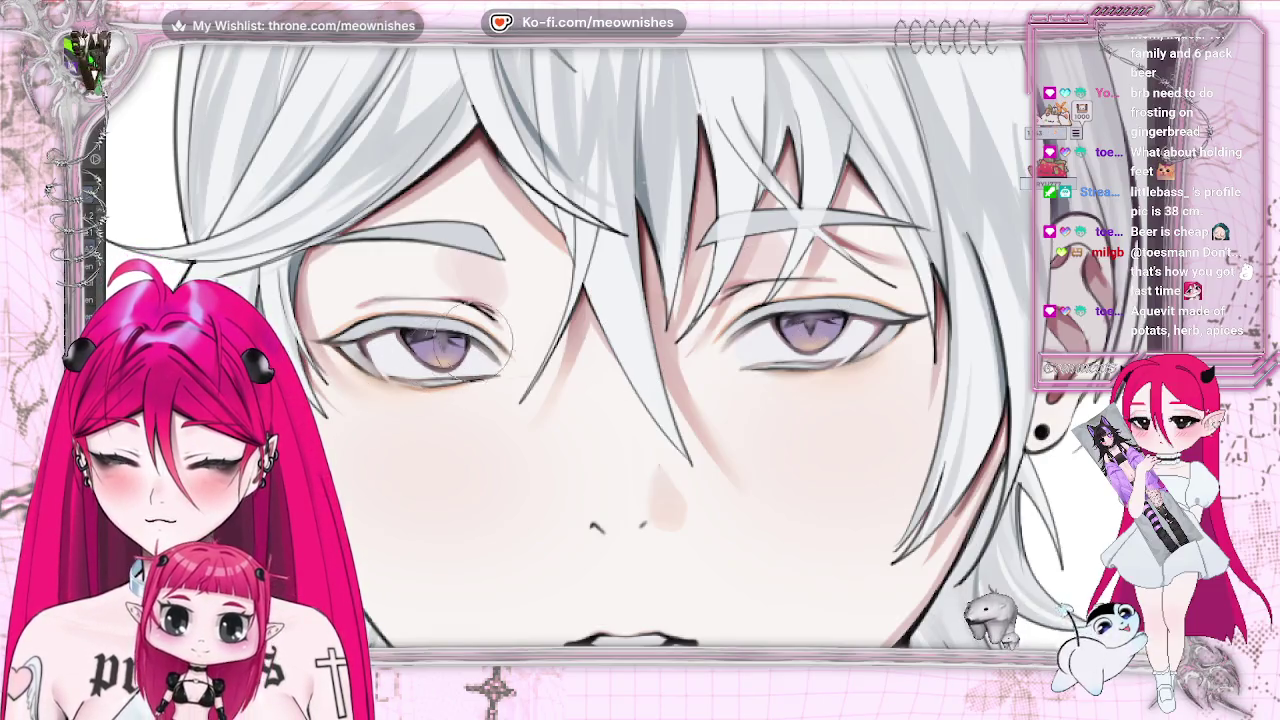
- Scroll around the canvas to inspect the painted face
scroll(600, 350, "down", 2)
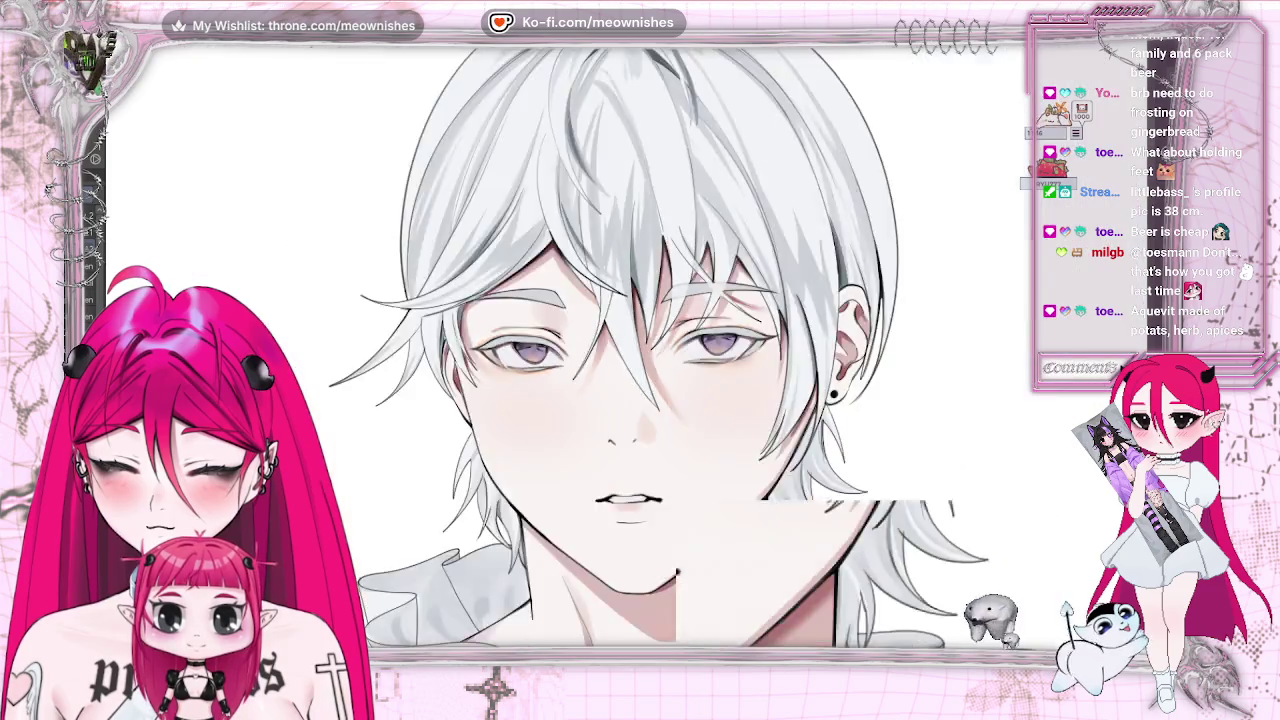
scroll(600, 350, "down", 2)
scroll(600, 350, "up", 1)
scroll(620, 355, "up", 2)
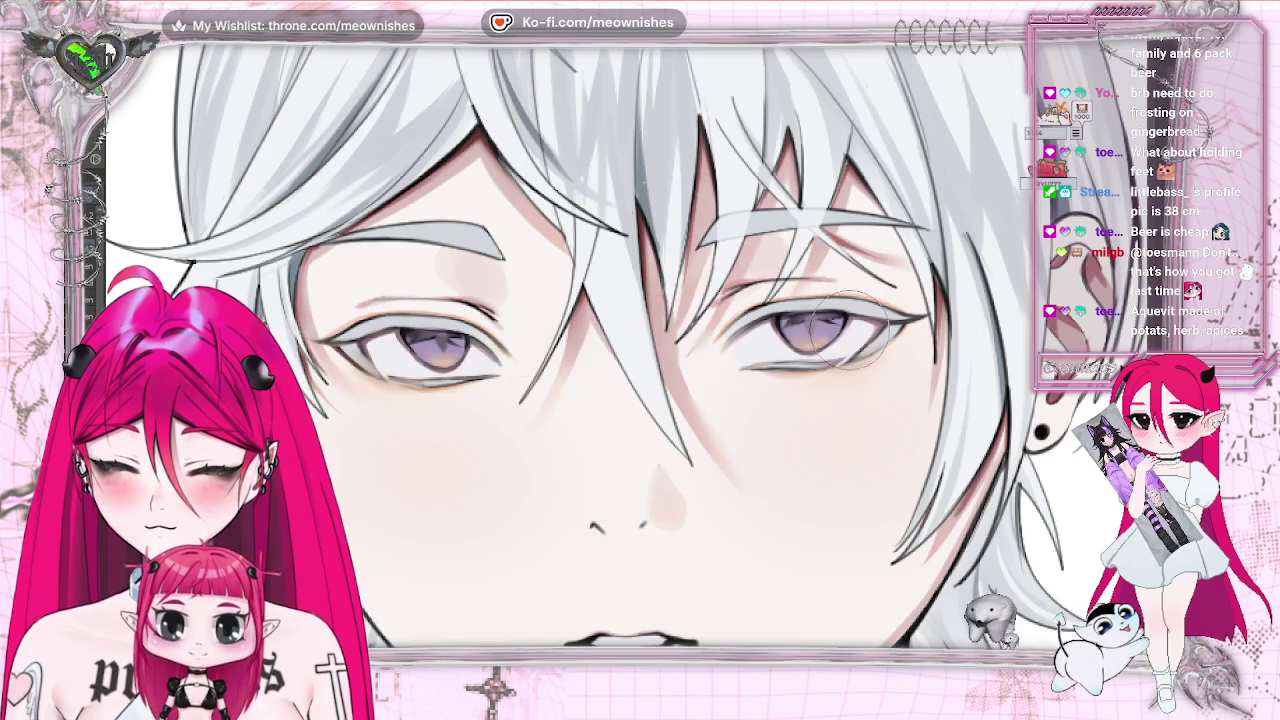
scroll(812, 330, "up", 1)
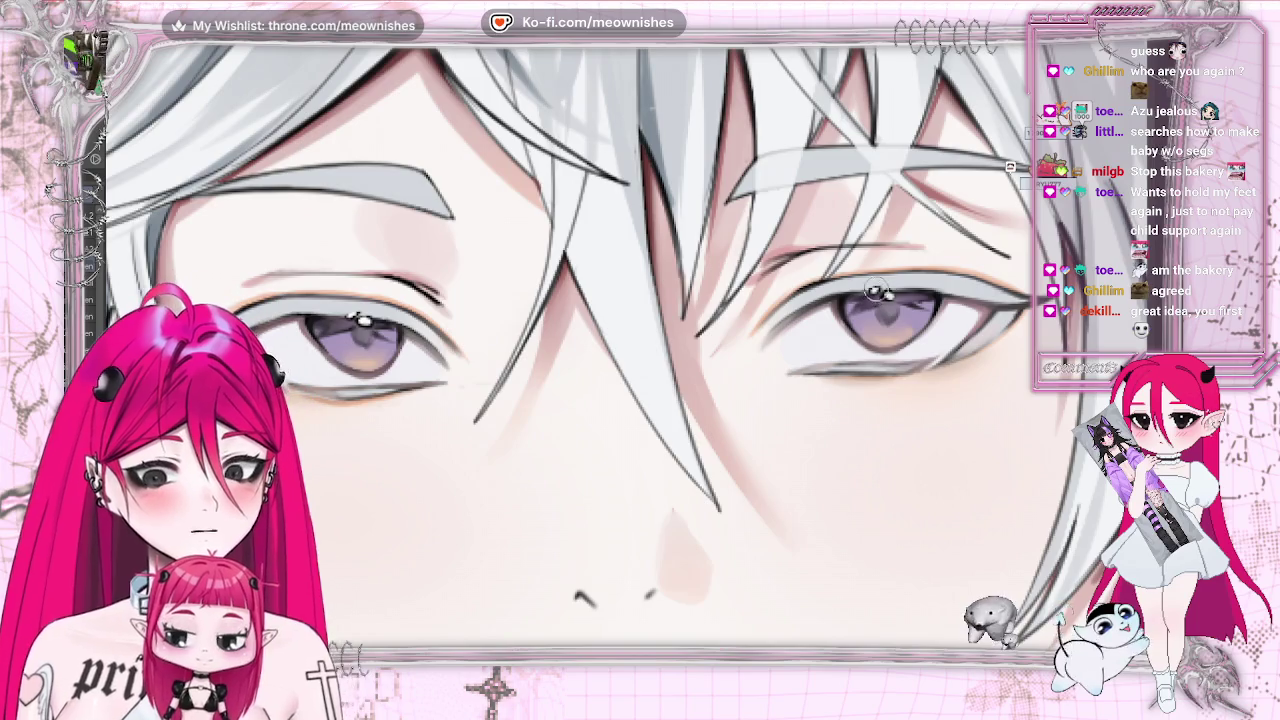
scroll(630, 350, "down", 3)
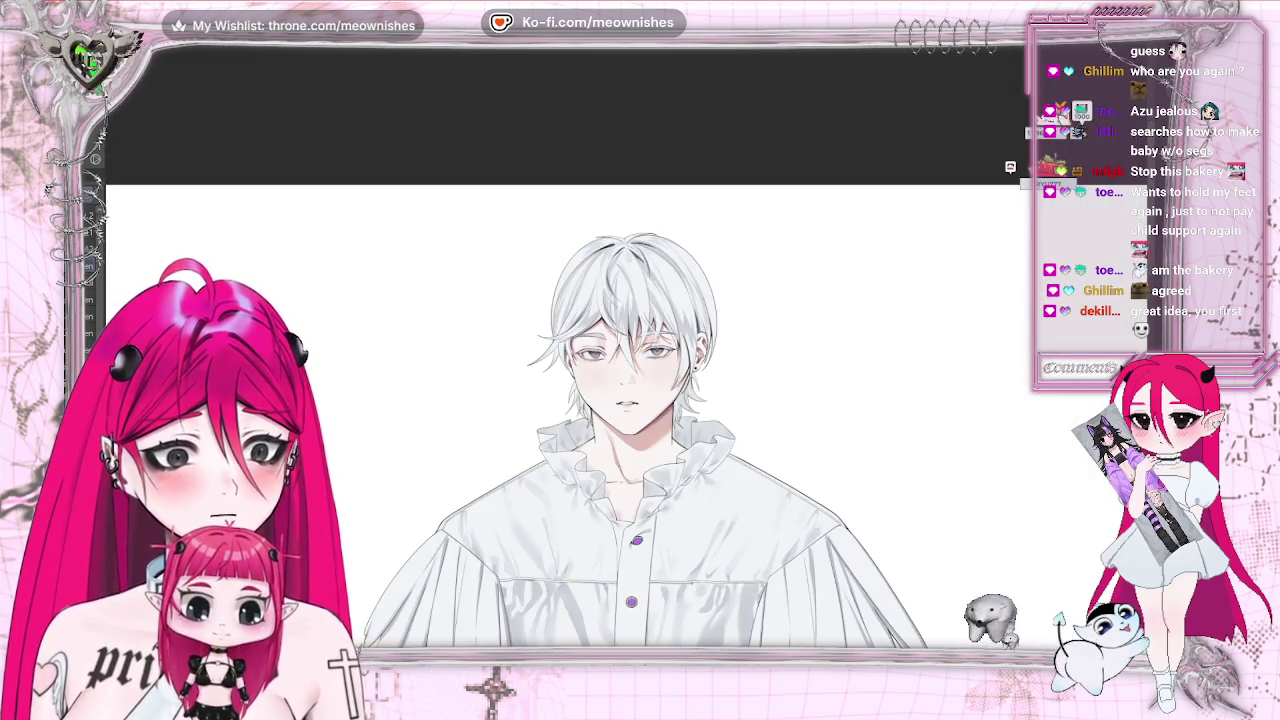
scroll(622, 354, "up", 5)
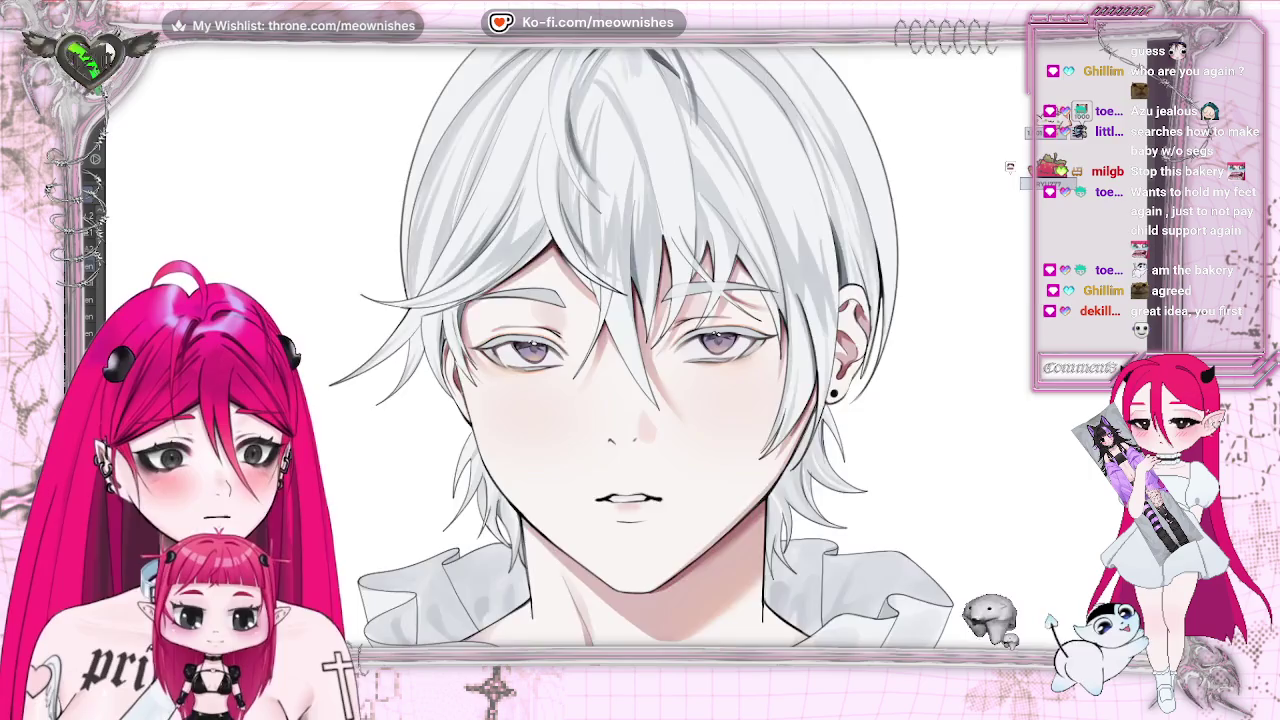
scroll(622, 354, "up", 1)
scroll(615, 375, "up", 2)
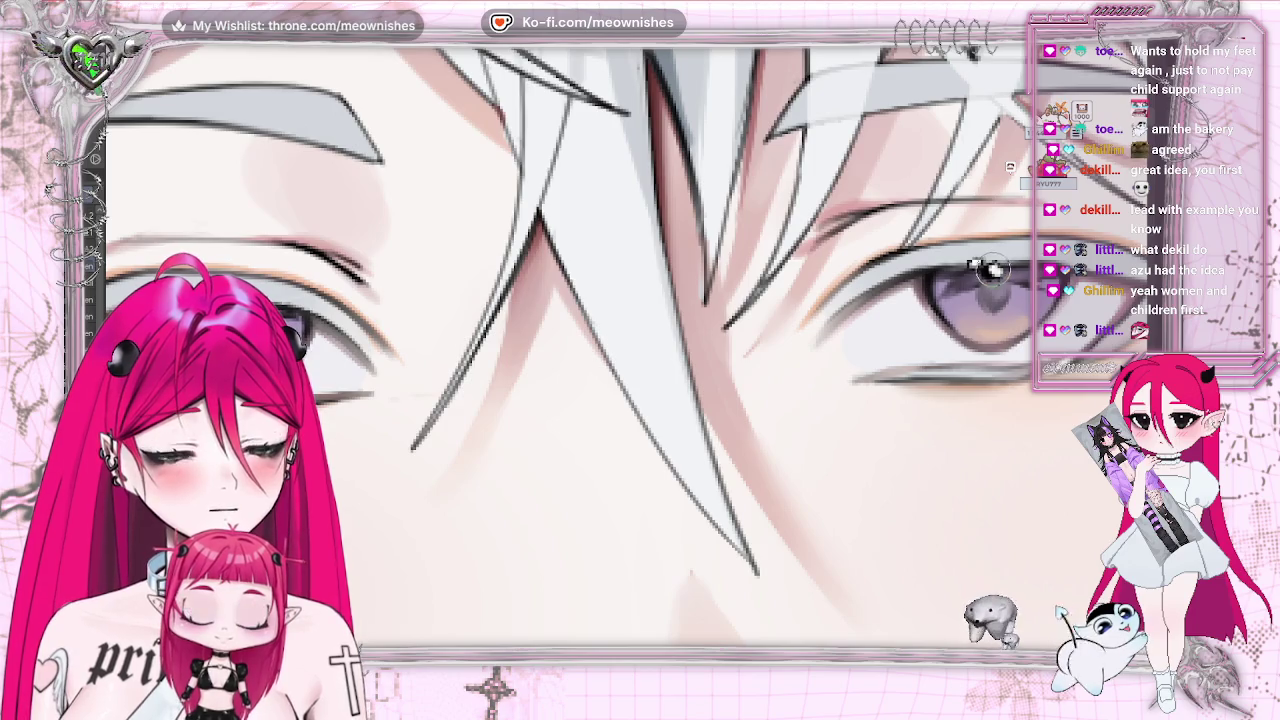
- Zoom out to view the whole character, then return to a close-up of the face
key("ctrl+0")
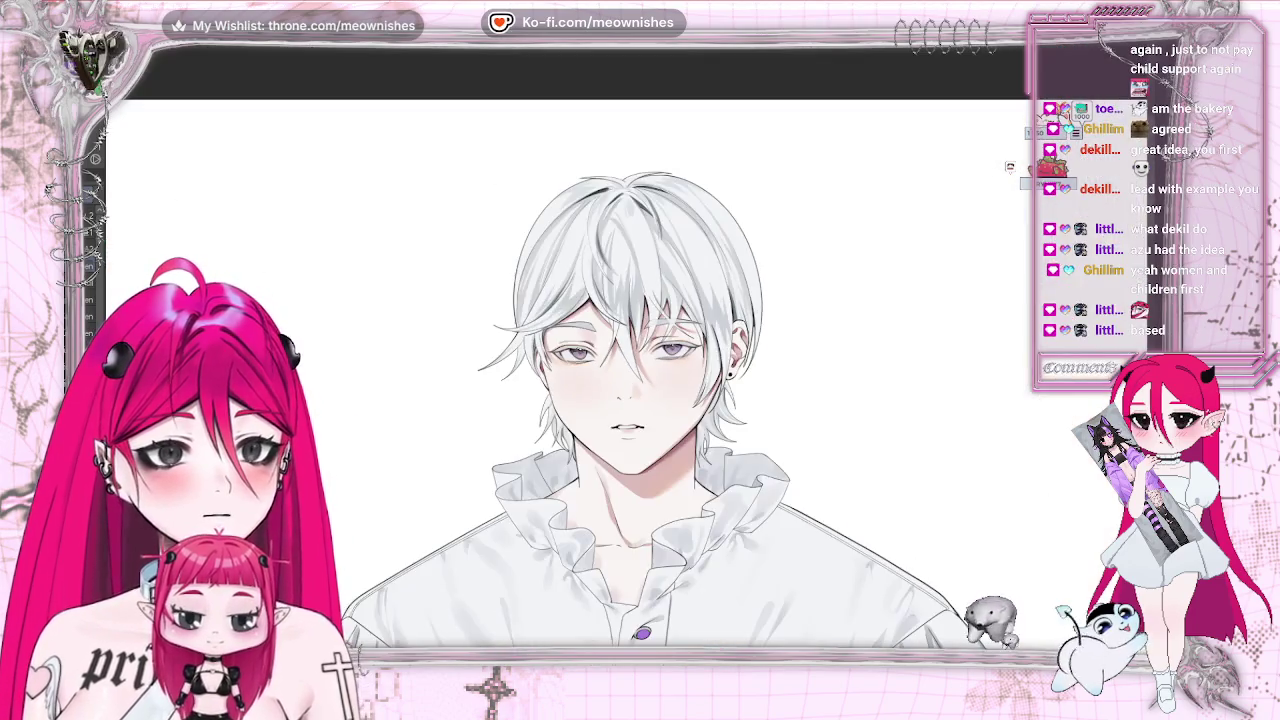
key("ctrl+minus")
key("ctrl+minus")
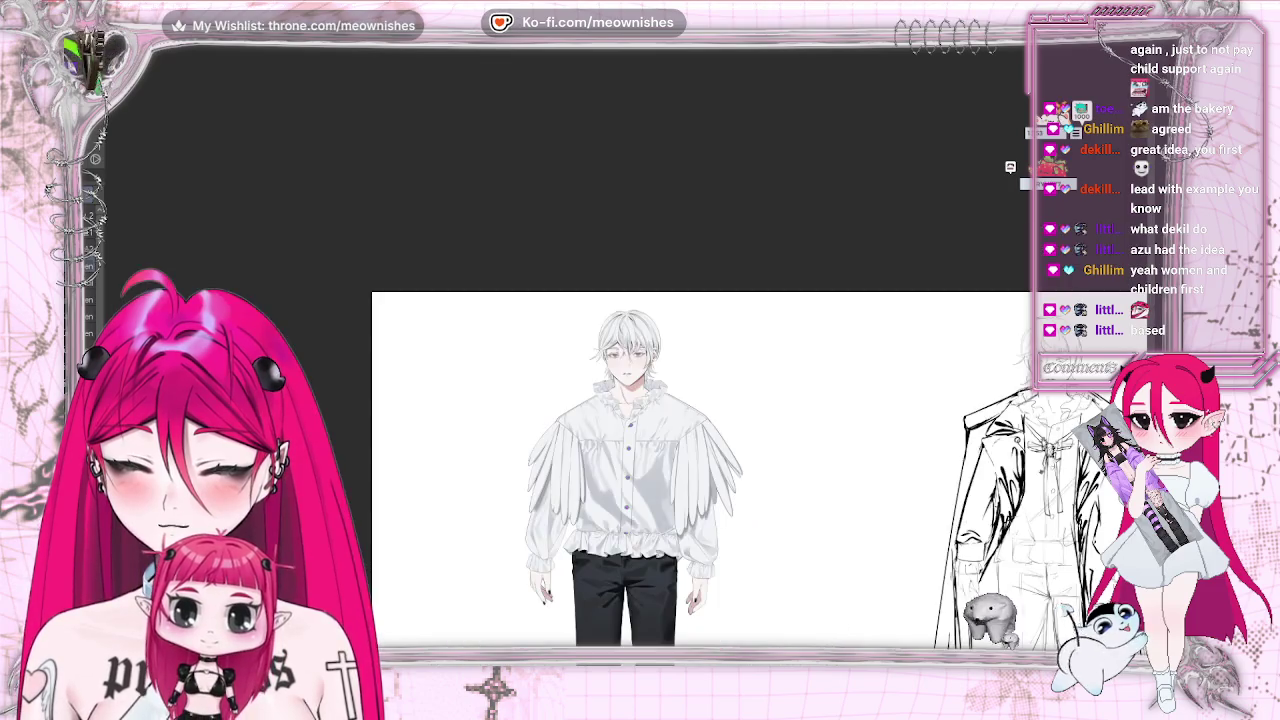
key("ctrl+plus")
key("ctrl+plus")
key("ctrl+plus")
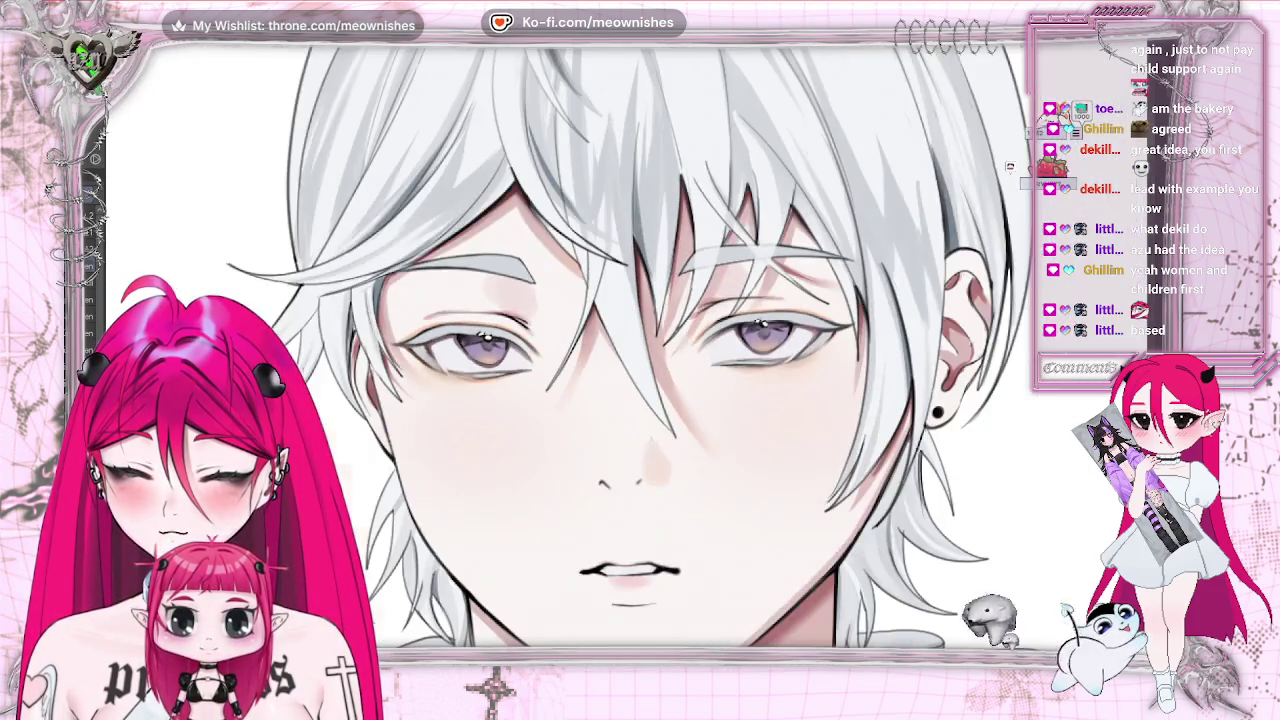
key("ctrl+plus")
key("ctrl+plus")
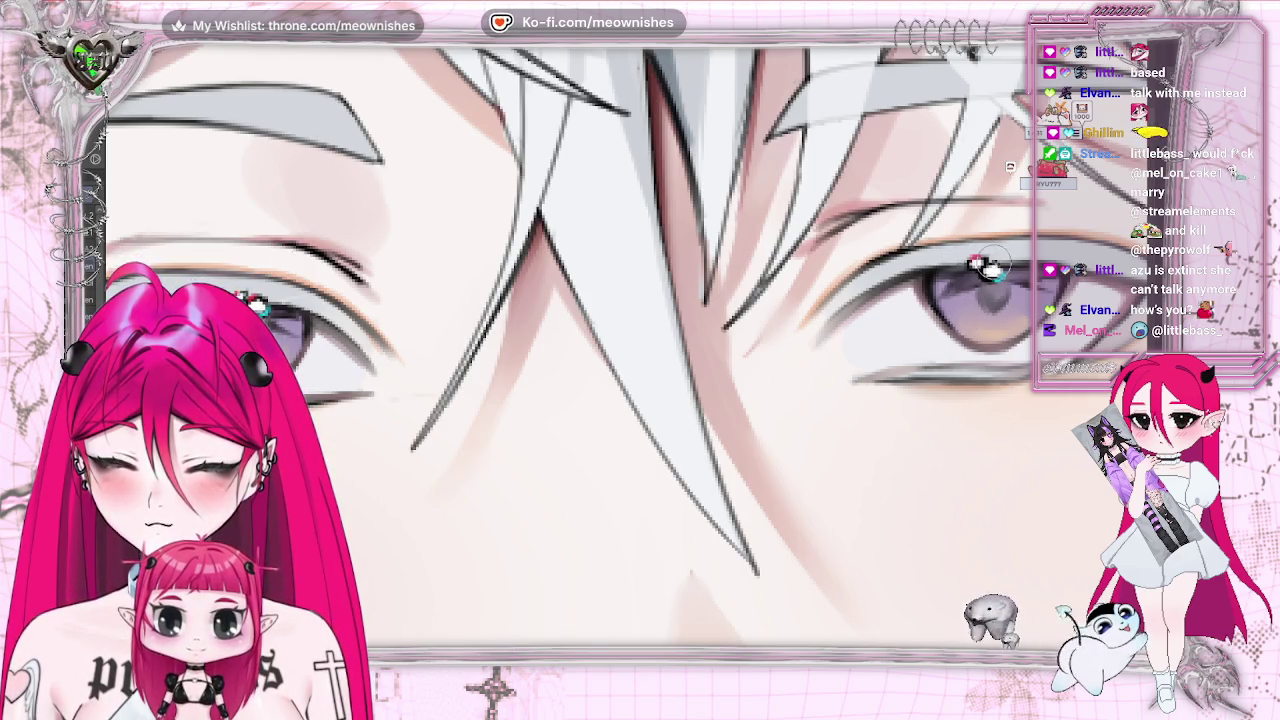
scroll(983, 268, "down", 5)
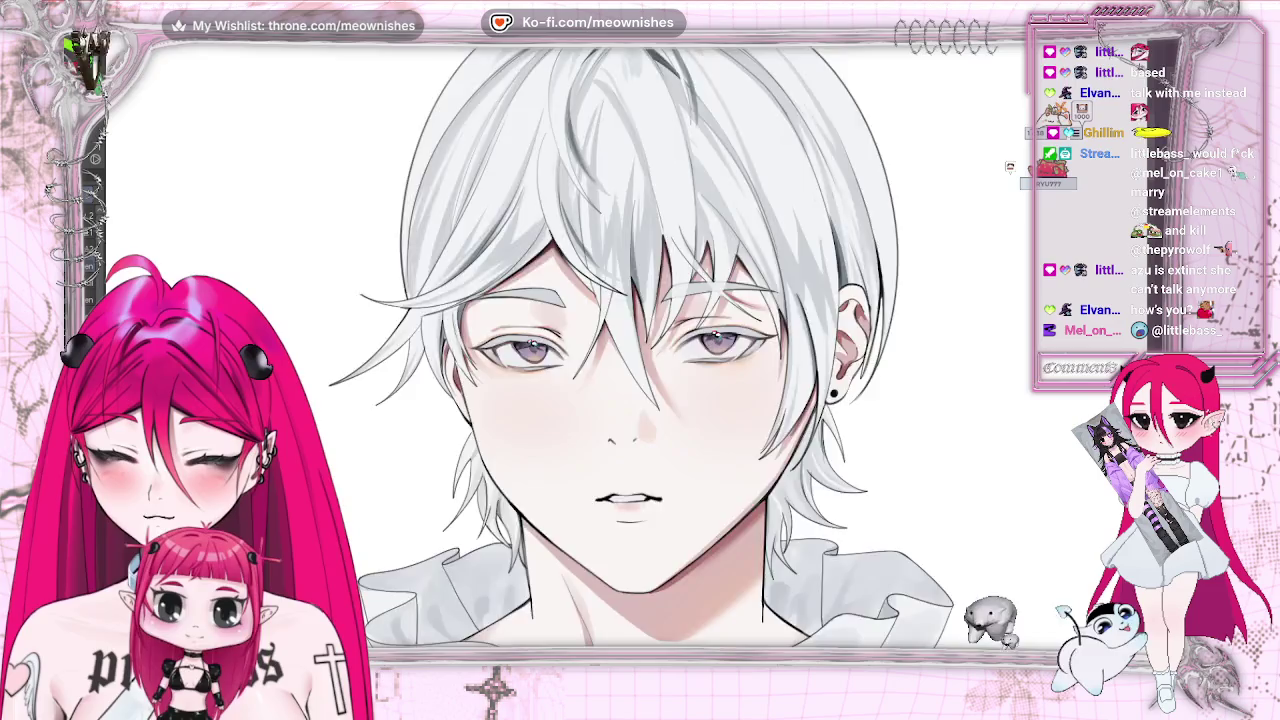
scroll(622, 356, "down", 2)
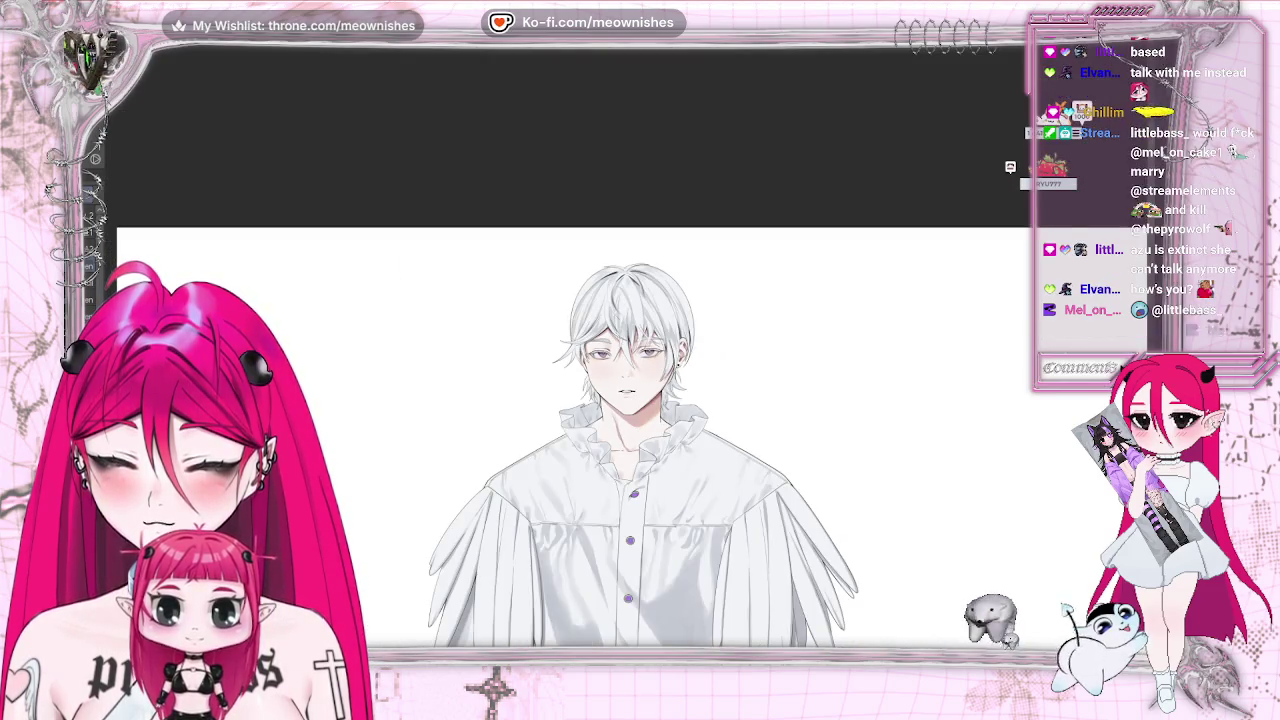
scroll(622, 356, "up", 3)
scroll(622, 356, "up", 4)
scroll(622, 355, "up", 2)
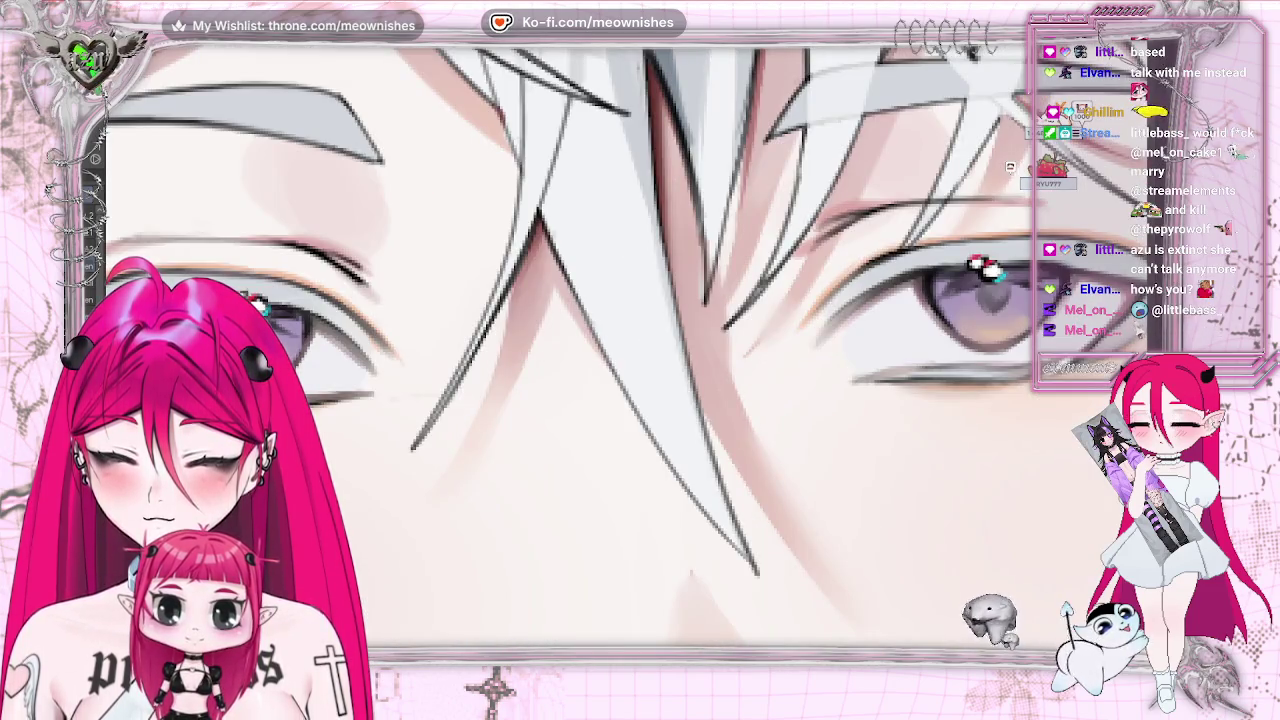
scroll(620, 380, "down", 4)
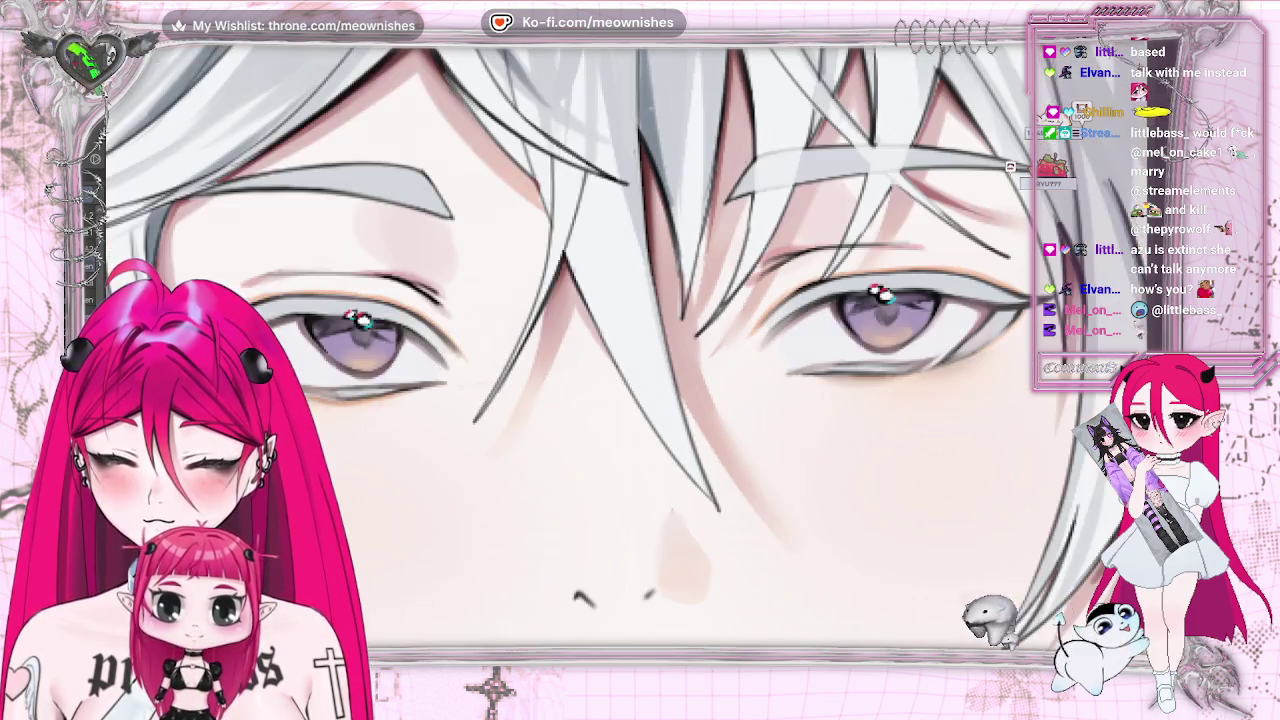
scroll(620, 380, "up", 1)
scroll(620, 380, "up", 3)
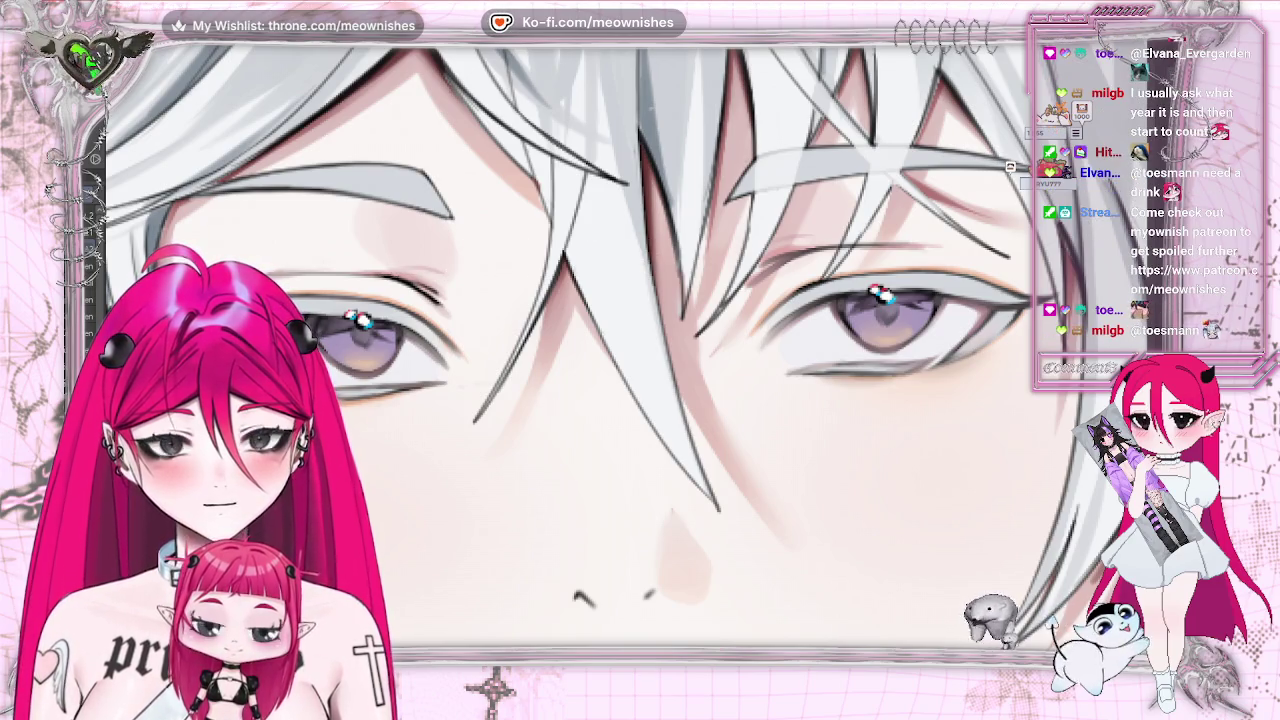
- Mirror the canvas to check face symmetry, then flip it back to normal
key("m")
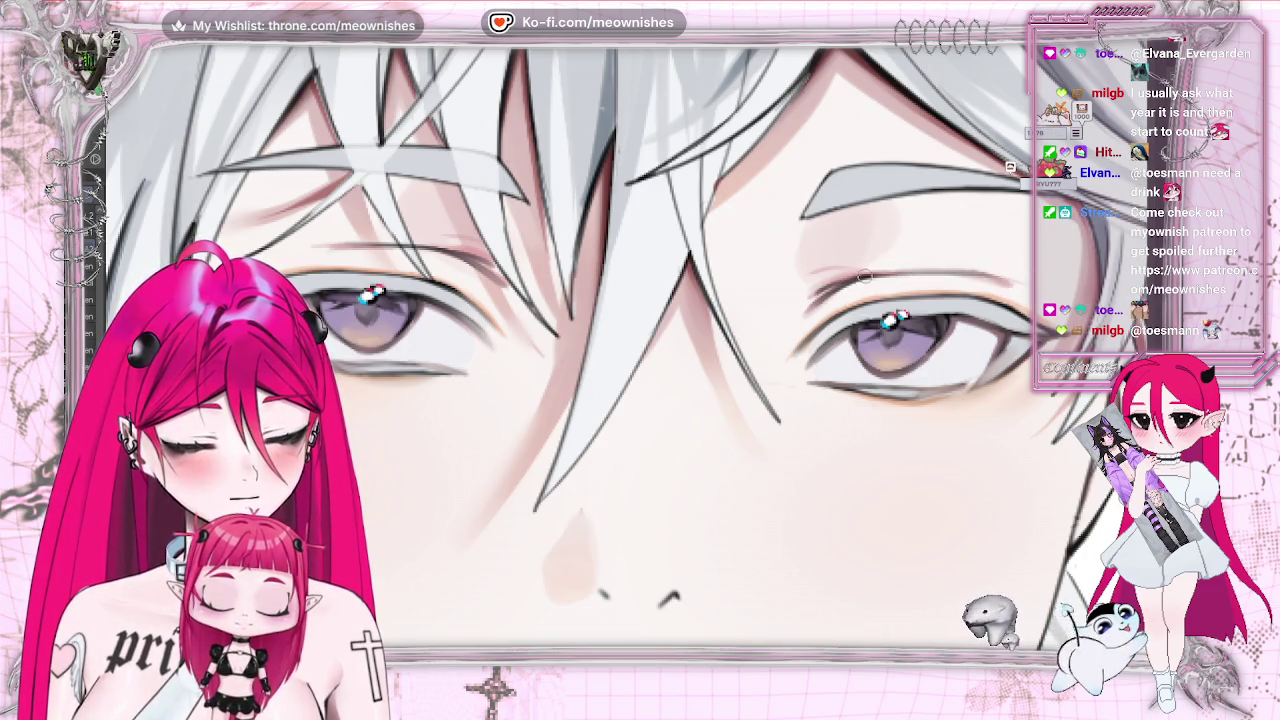
key("m")
scroll(898, 272, "down", 5)
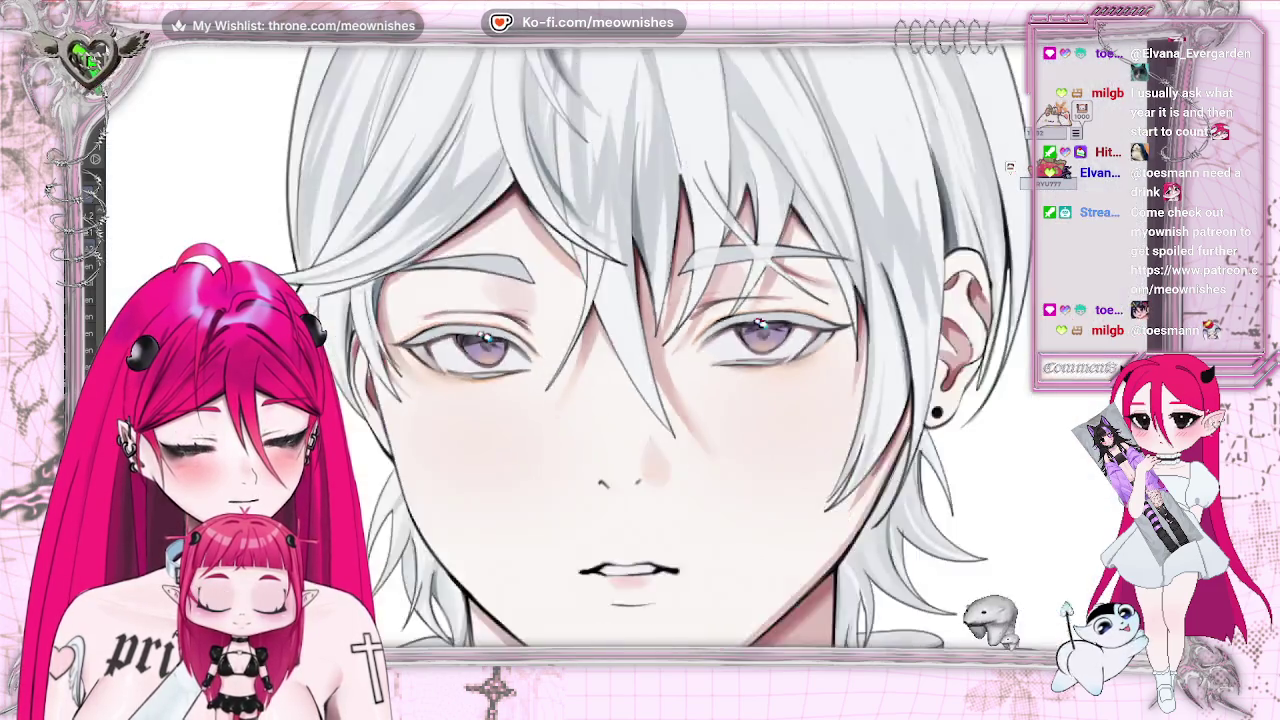
scroll(628, 340, "up", 5)
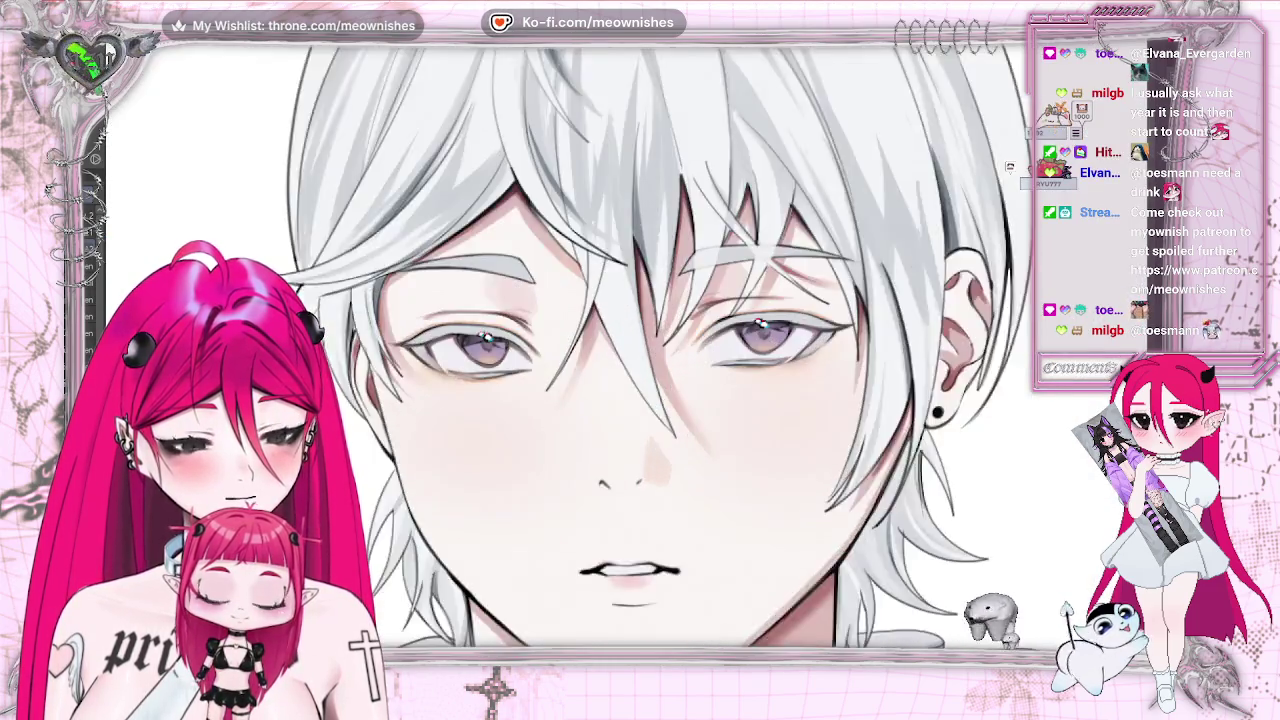
scroll(625, 370, "up", 2)
scroll(625, 370, "down", 3)
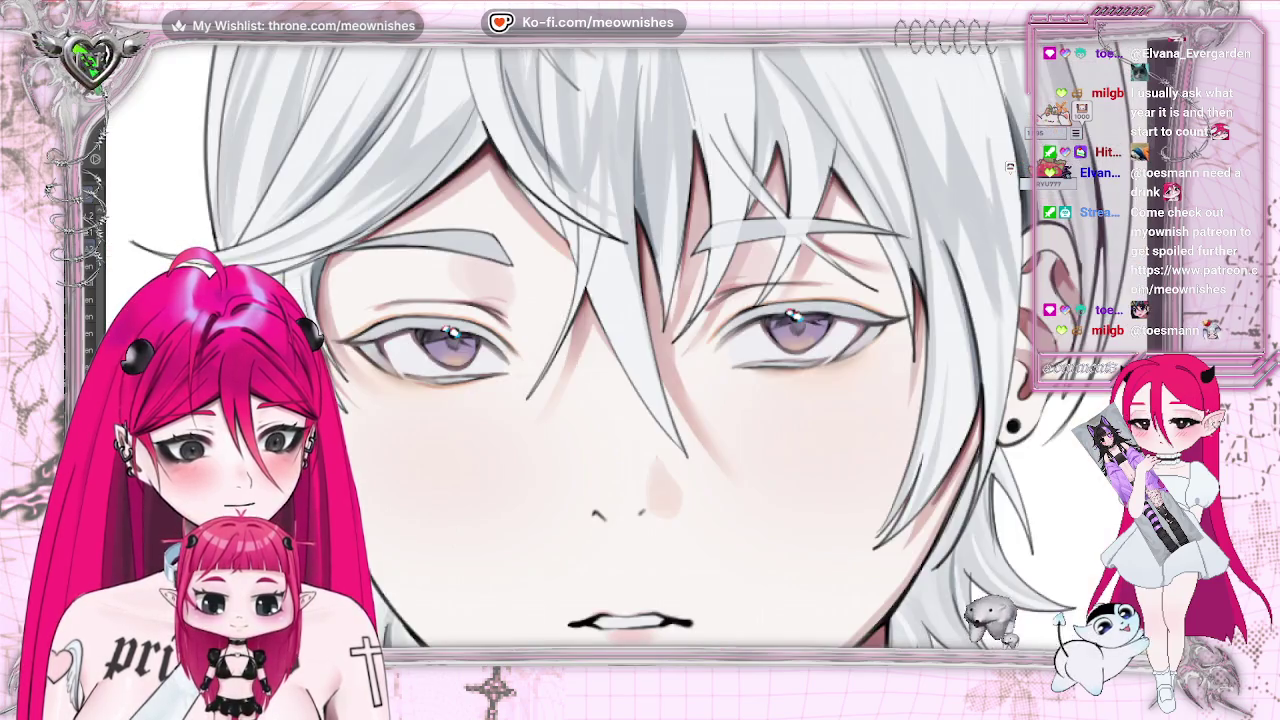
scroll(623, 360, "up", 2)
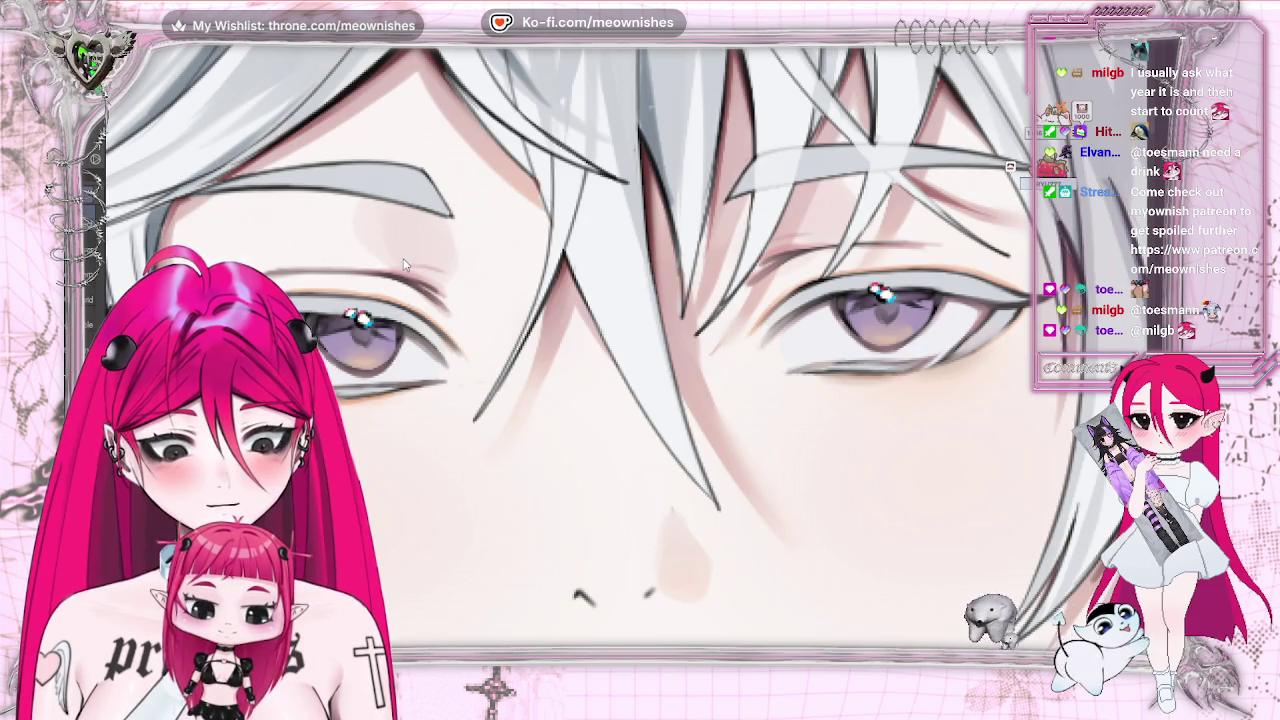
- Compare the colour layer and pink nose and hair shading off and on, keep them, and fit the bust in view
key("ctrl+z")
key("ctrl+y")
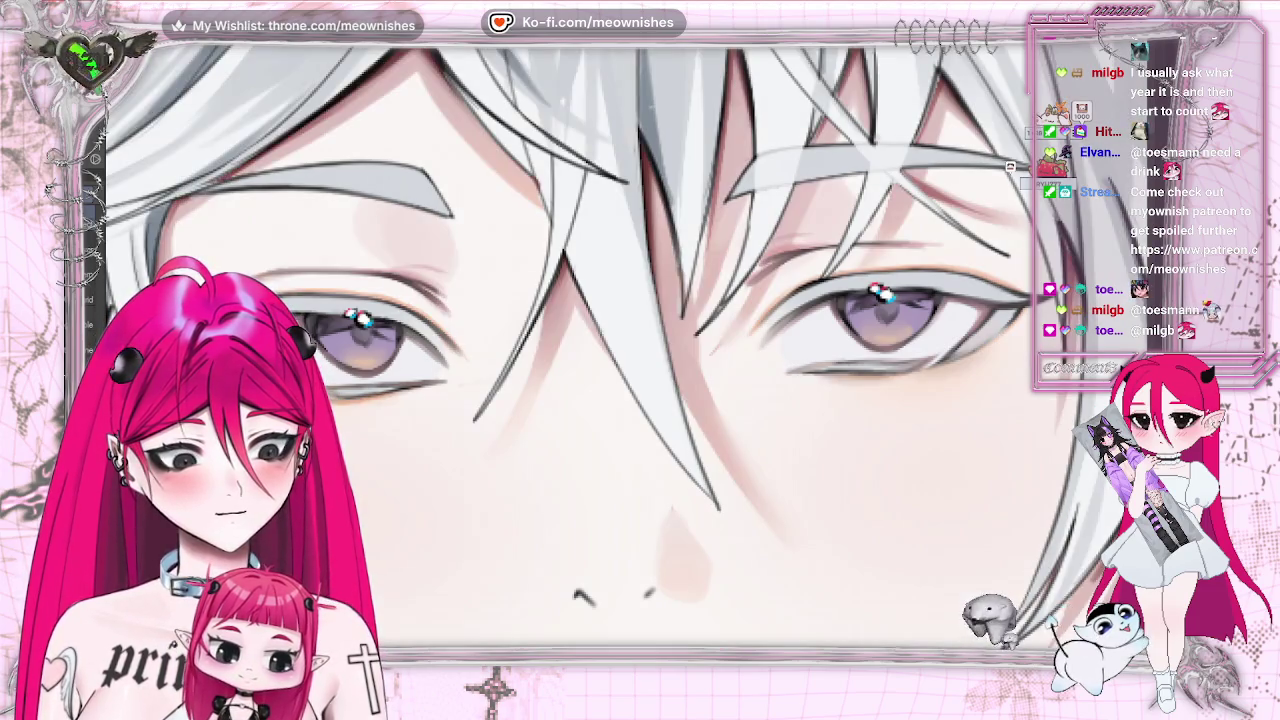
key("ctrl+z")
key("ctrl+y")
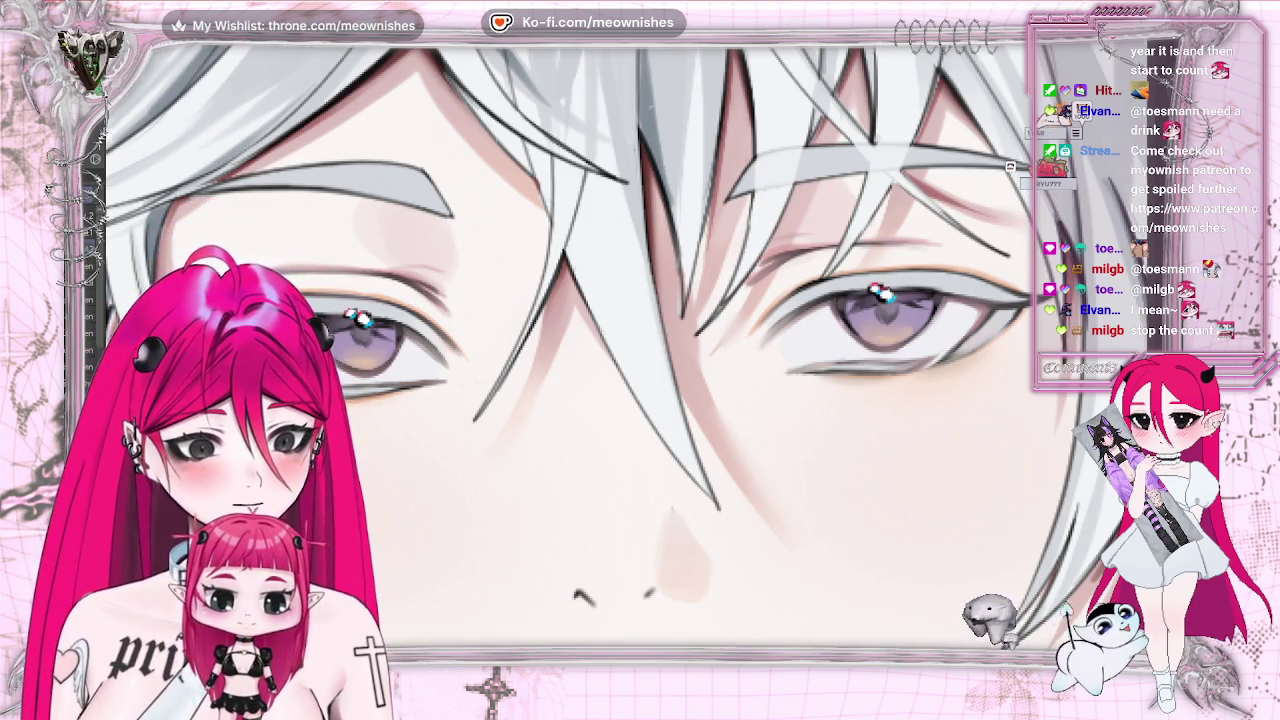
key("ctrl+0")
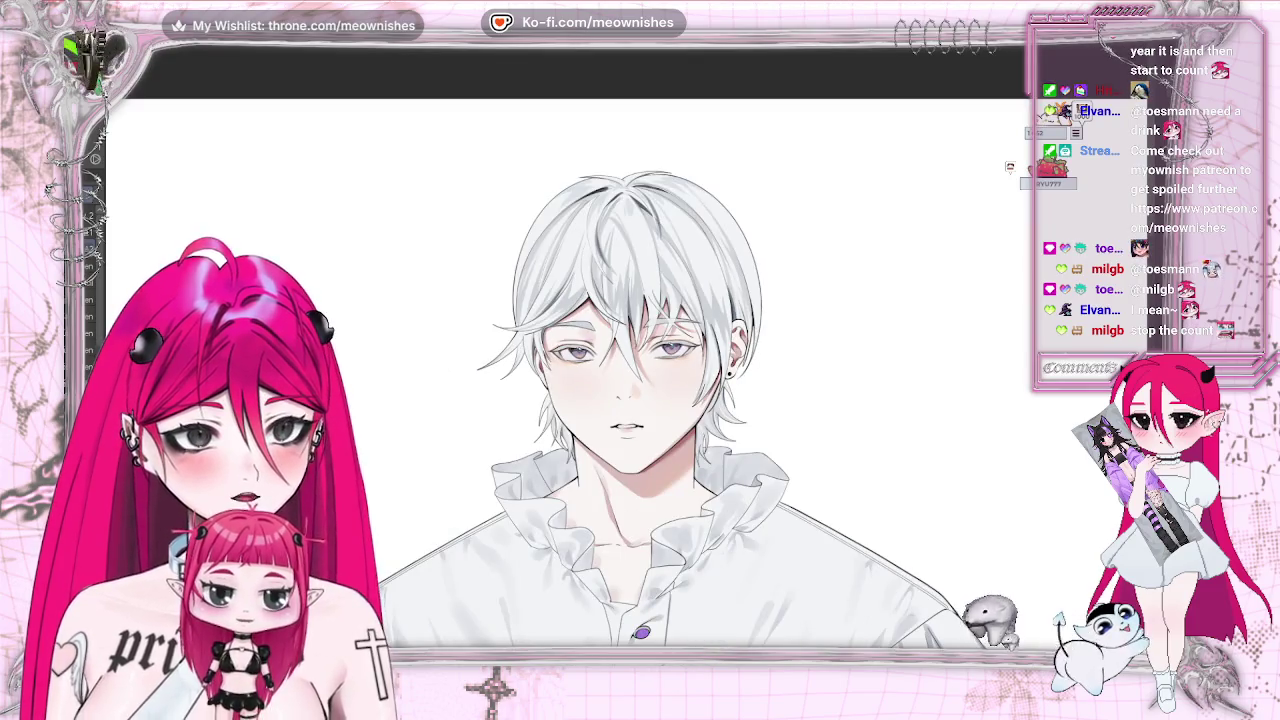
scroll(628, 352, "up", 1)
scroll(628, 352, "up", 1)
scroll(628, 352, "up", 1)
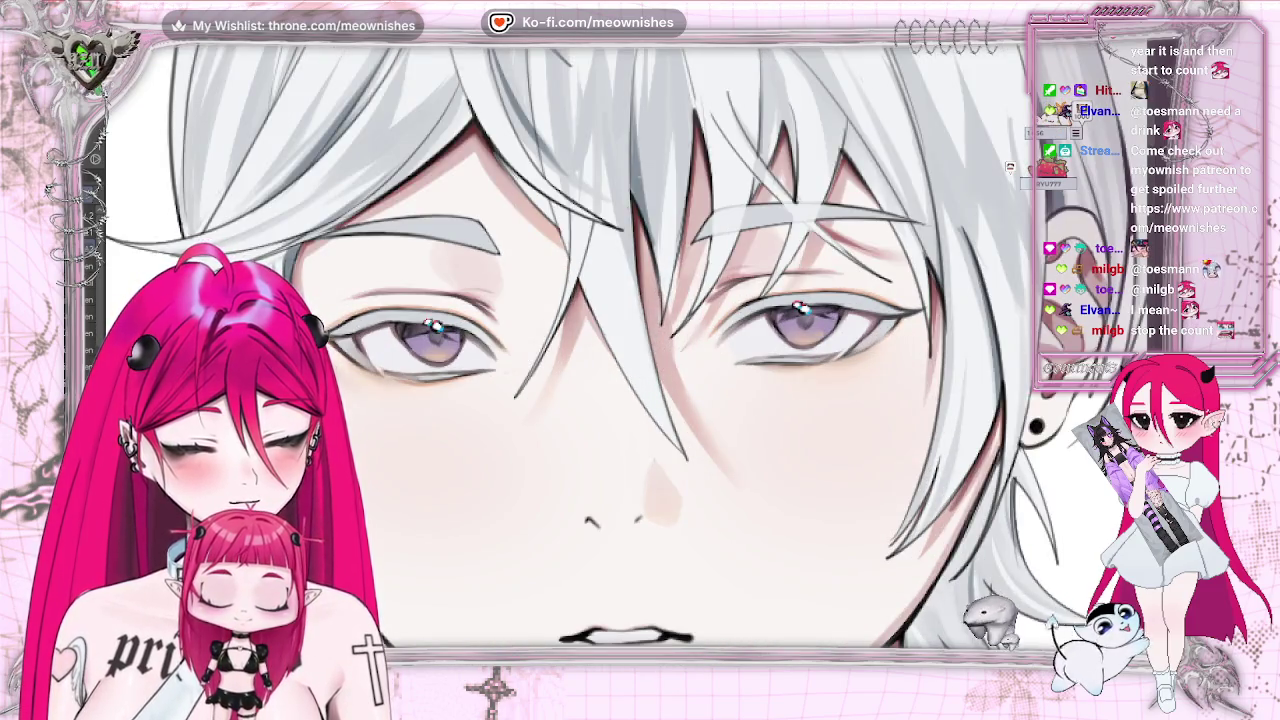
key("ctrl+0")
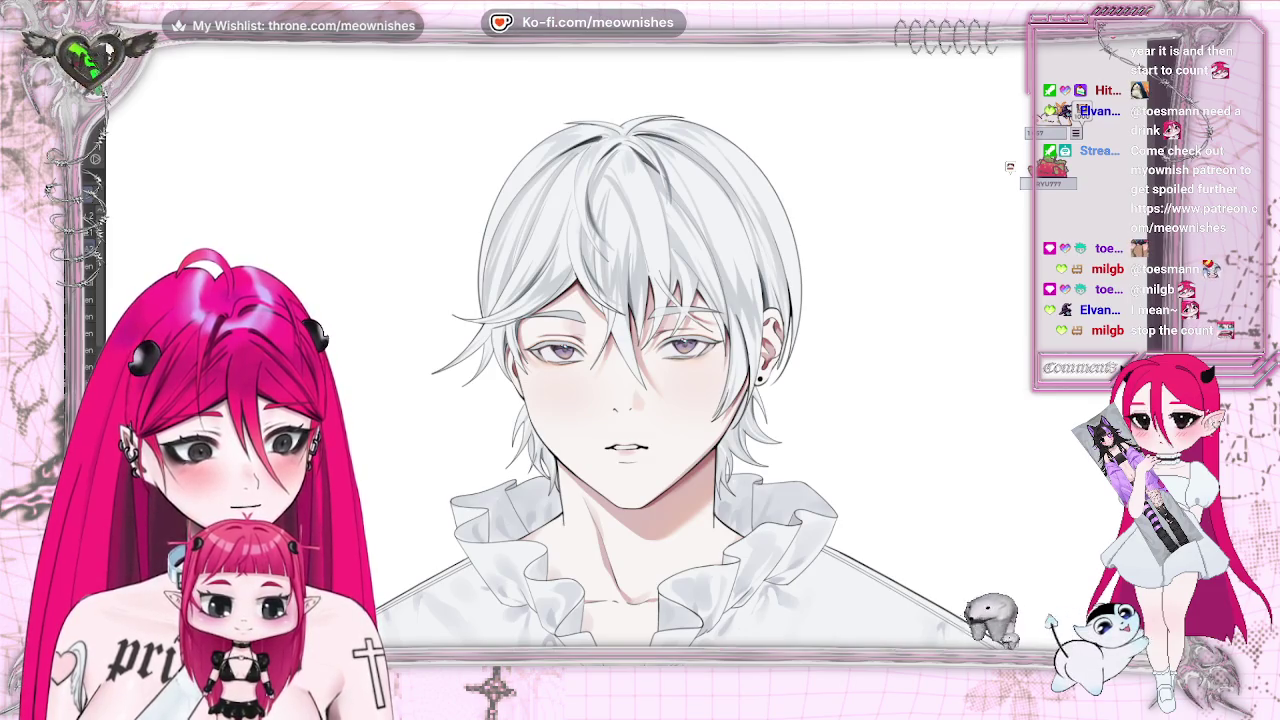
scroll(626, 505, "up", 1)
scroll(626, 505, "up", 1)
scroll(626, 505, "up", 1)
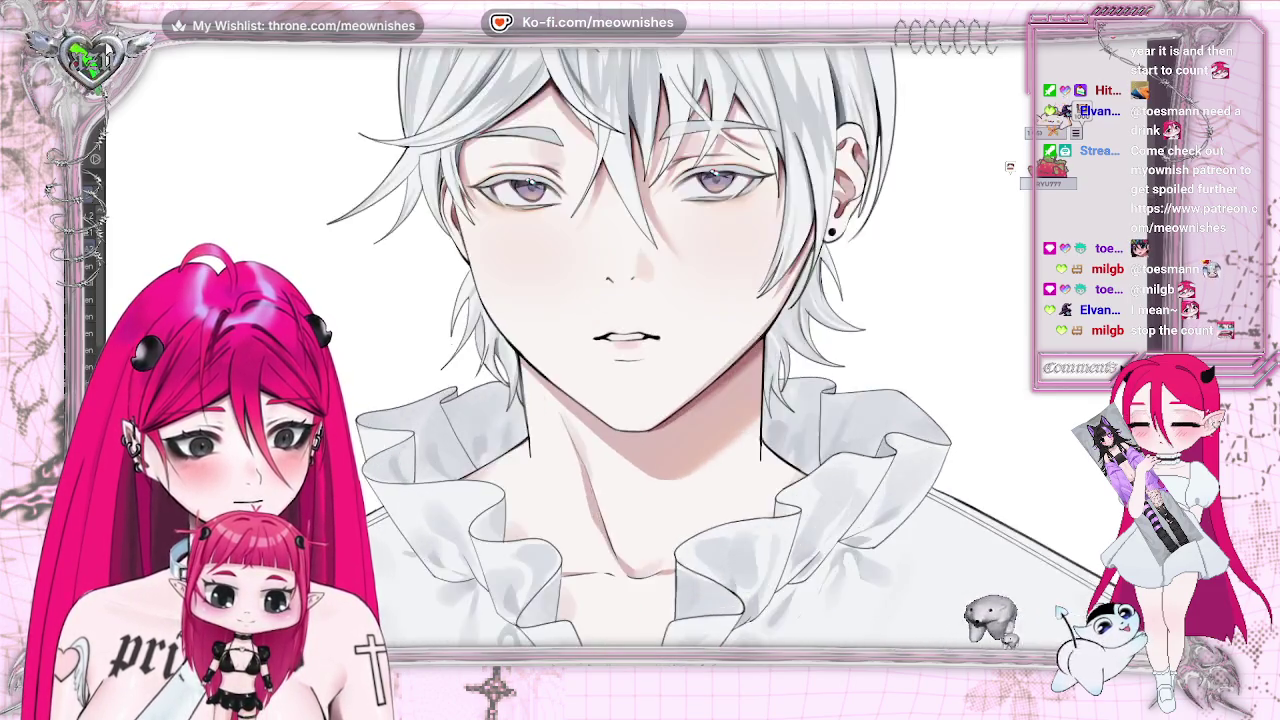
scroll(626, 505, "up", 2)
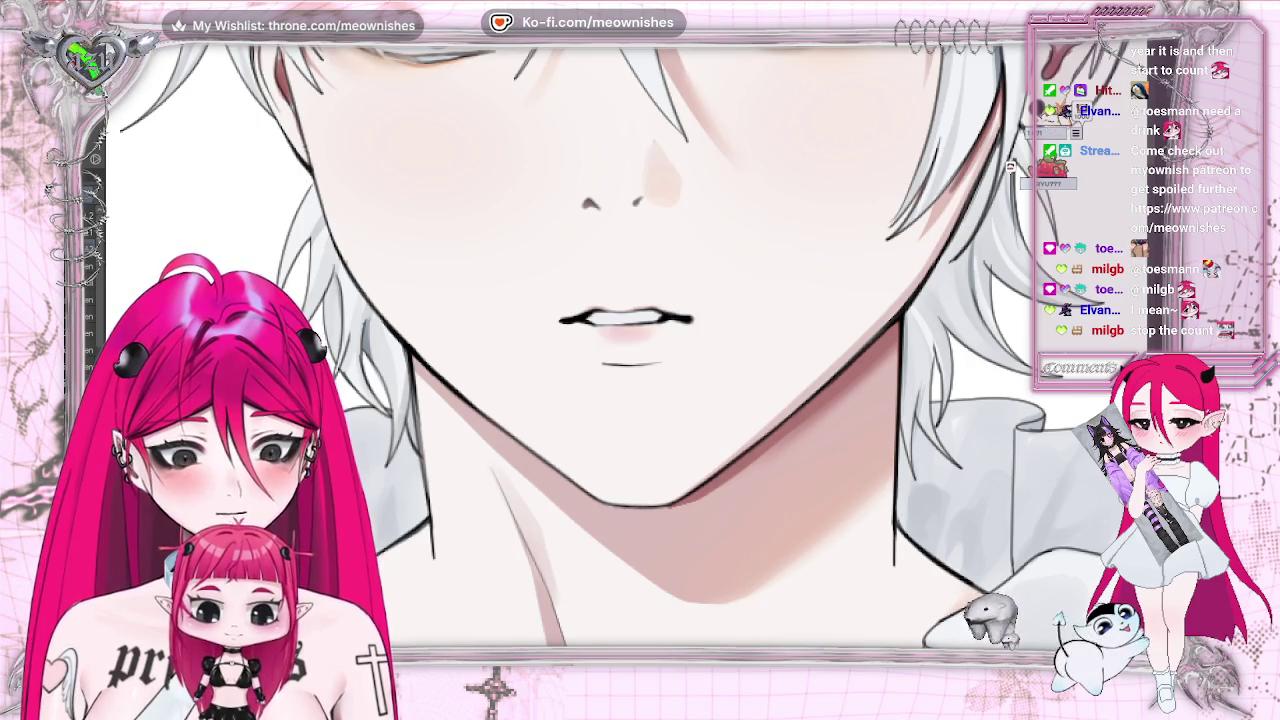
scroll(640, 345, "down", 2)
scroll(640, 345, "down", 1)
scroll(640, 345, "down", 1)
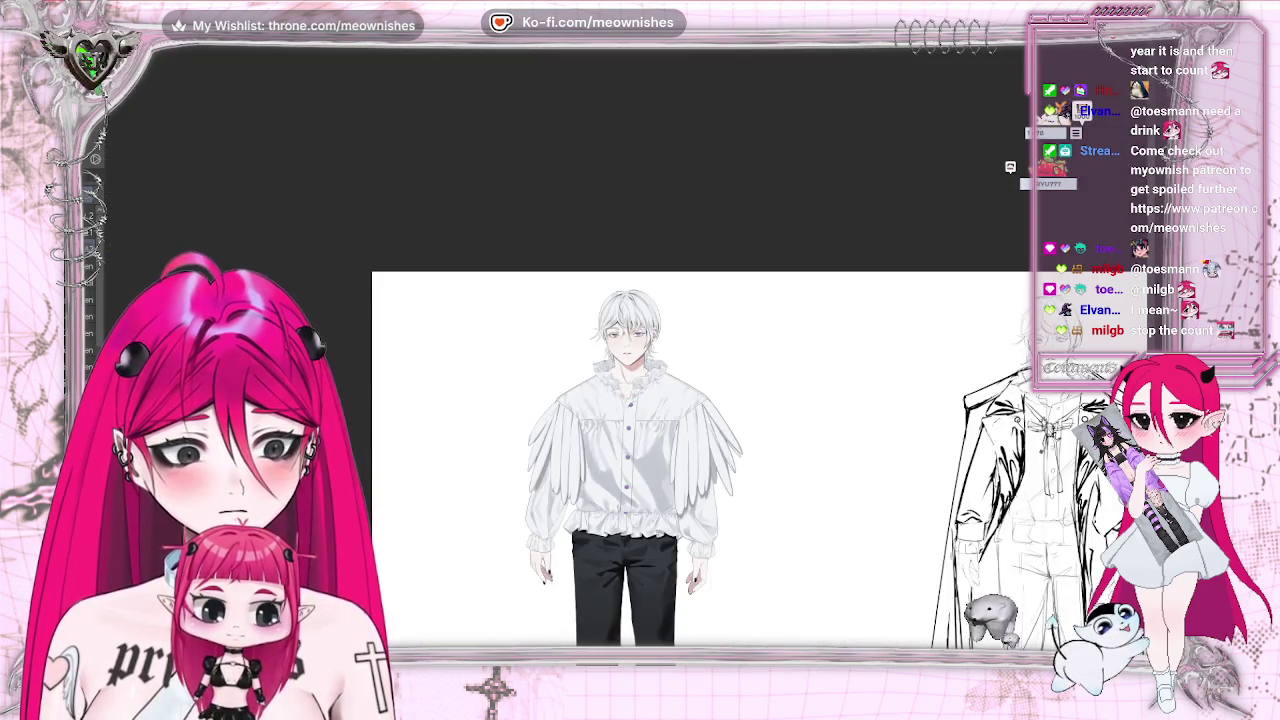
scroll(640, 345, "up", 2)
scroll(628, 345, "up", 3)
scroll(628, 345, "up", 2)
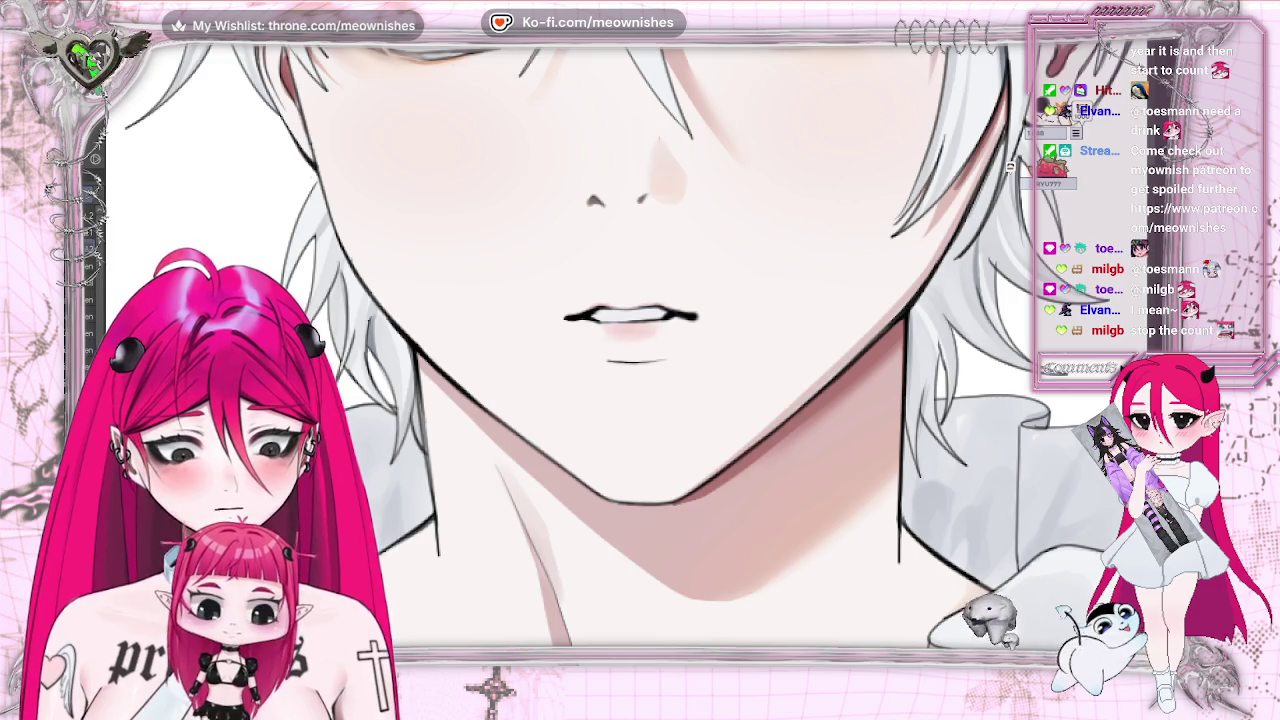
left_click_drag(676, 211, 645, 224)
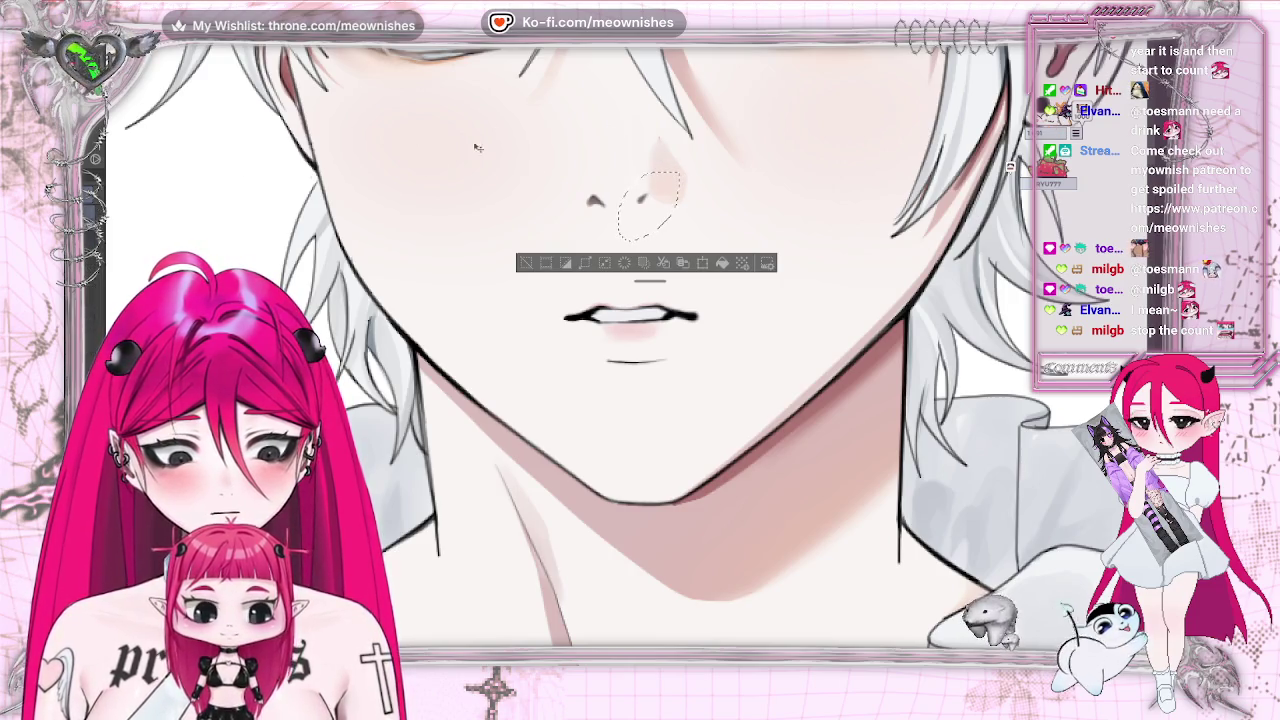
key("ctrl+d")
scroll(859, 156, "down", 3)
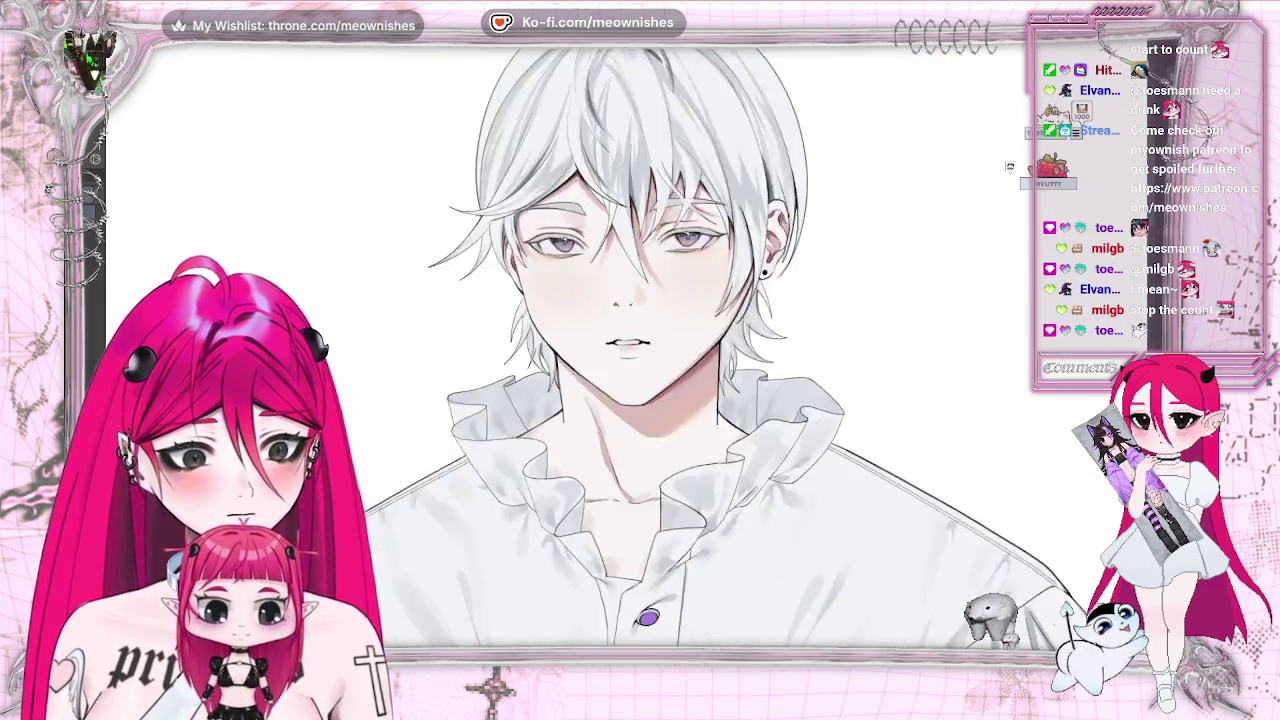
scroll(859, 156, "down", 3)
scroll(859, 156, "down", 3)
scroll(627, 350, "up", 3)
scroll(627, 350, "up", 3)
scroll(627, 350, "up", 2)
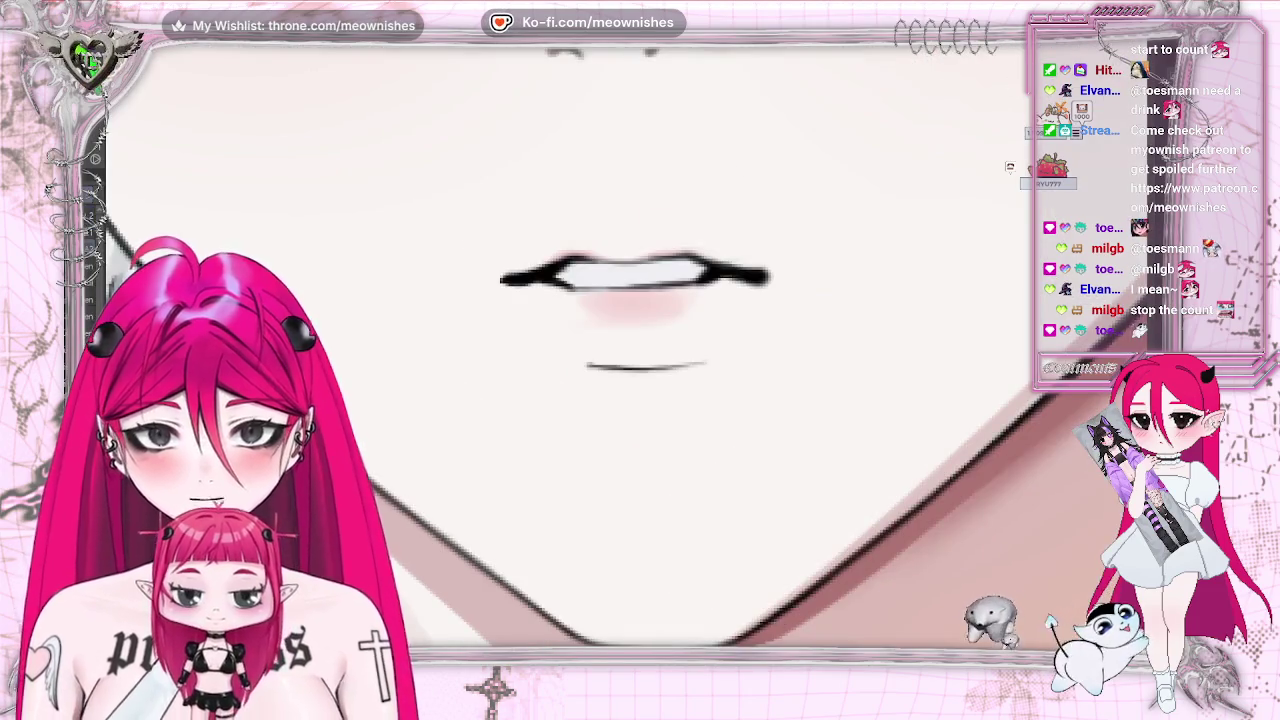